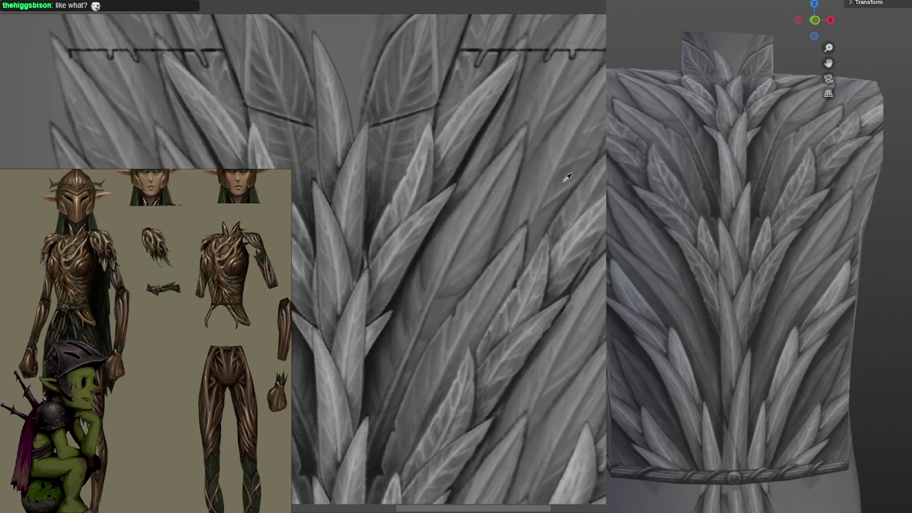
# Zoom to 200% and frame the central leaf spine of NightHarborPlate_A.psd.
pyautogui.scroll(-2, 567, 118)
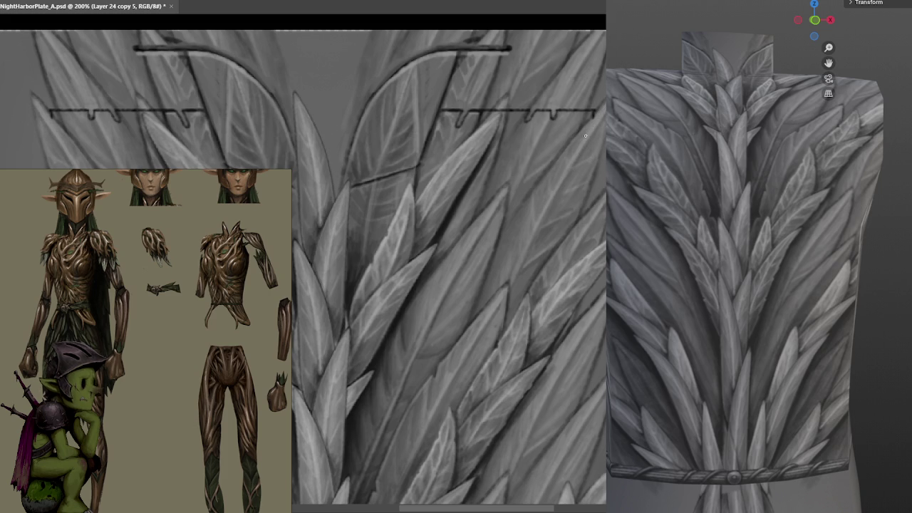
pyautogui.moveTo(570, 142); pyautogui.dragTo(591, 147)
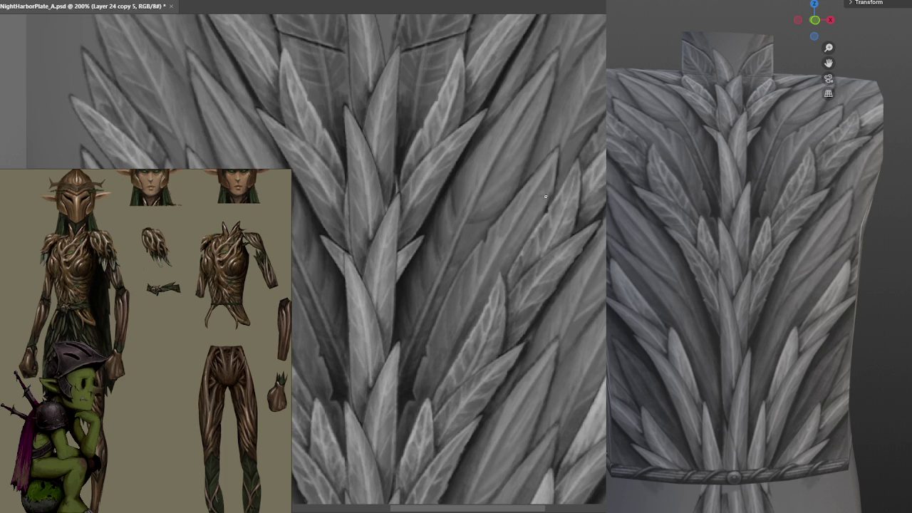
pyautogui.moveTo(538, 197); pyautogui.dragTo(584, 147)
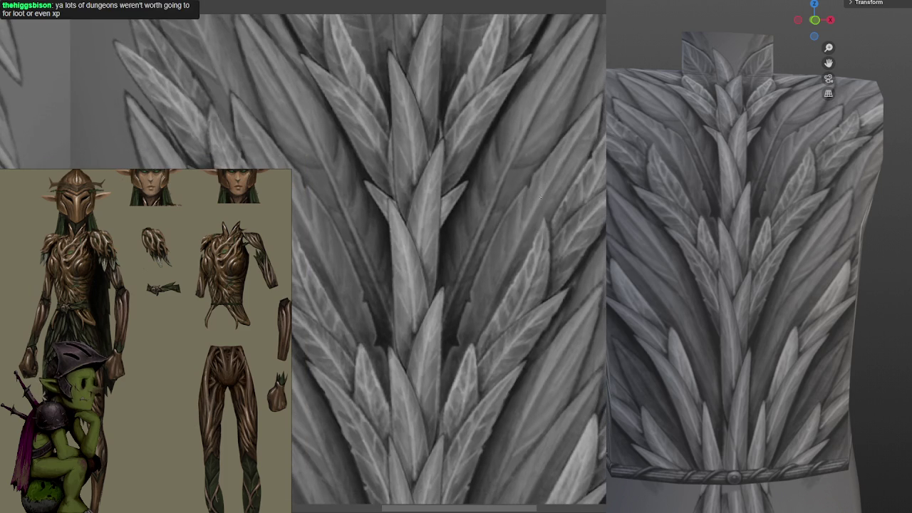
pyautogui.moveTo(467, 282); pyautogui.dragTo(603, 152)
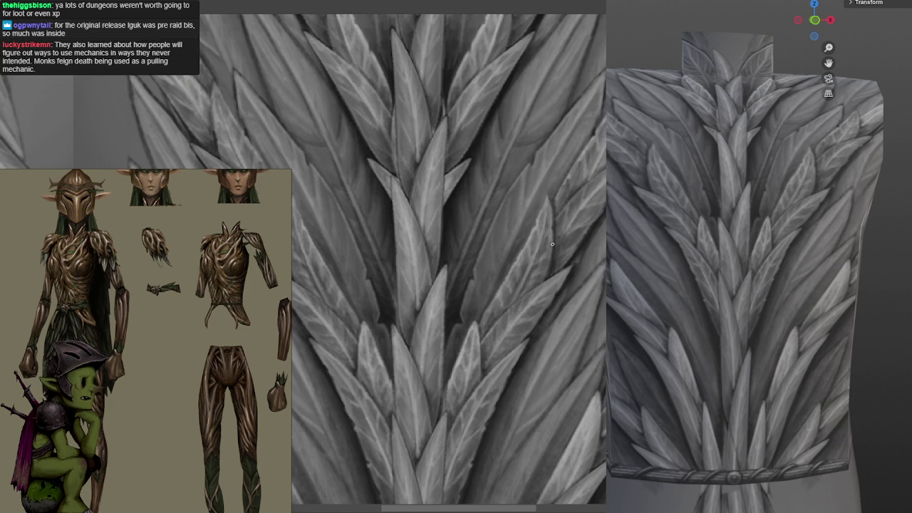
pyautogui.moveTo(551, 248); pyautogui.dragTo(529, 247)
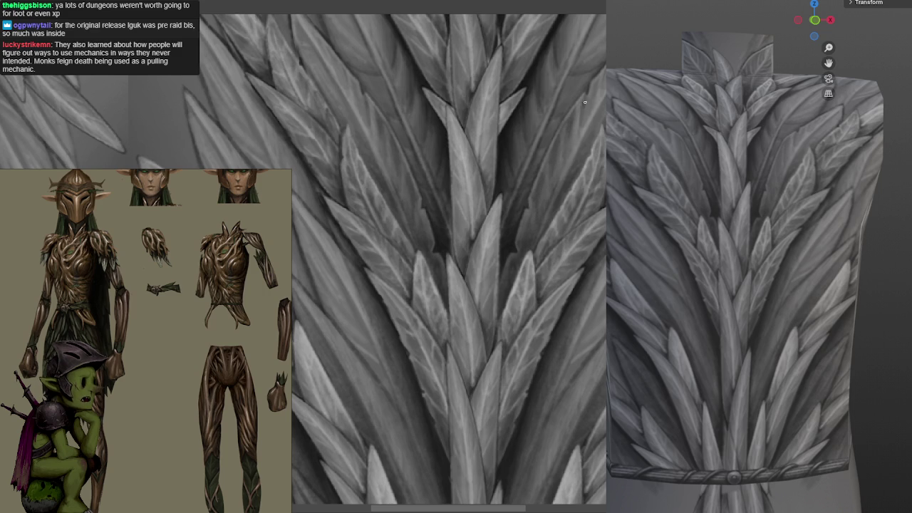
pyautogui.moveTo(593, 96); pyautogui.dragTo(588, 142)
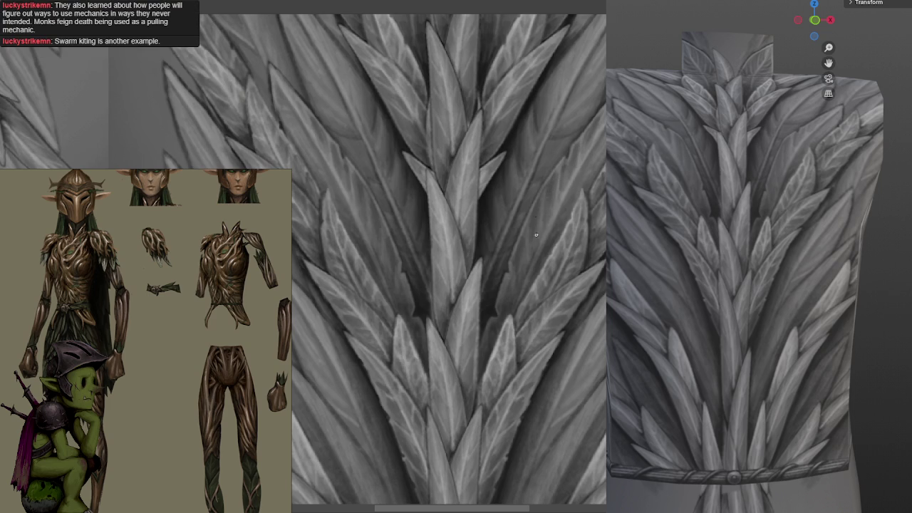
pyautogui.moveTo(538, 221)
pyautogui.mouseDown()
pyautogui.moveTo(570, 149)
pyautogui.moveTo(553, 179)
pyautogui.mouseUp()
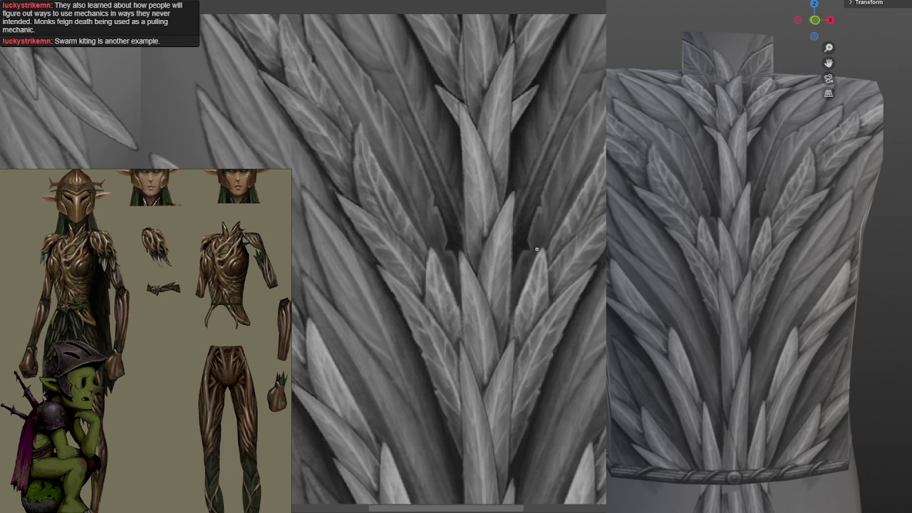
pyautogui.moveTo(559, 116)
pyautogui.mouseDown()
pyautogui.moveTo(604, 128)
pyautogui.moveTo(553, 166)
pyautogui.mouseUp()
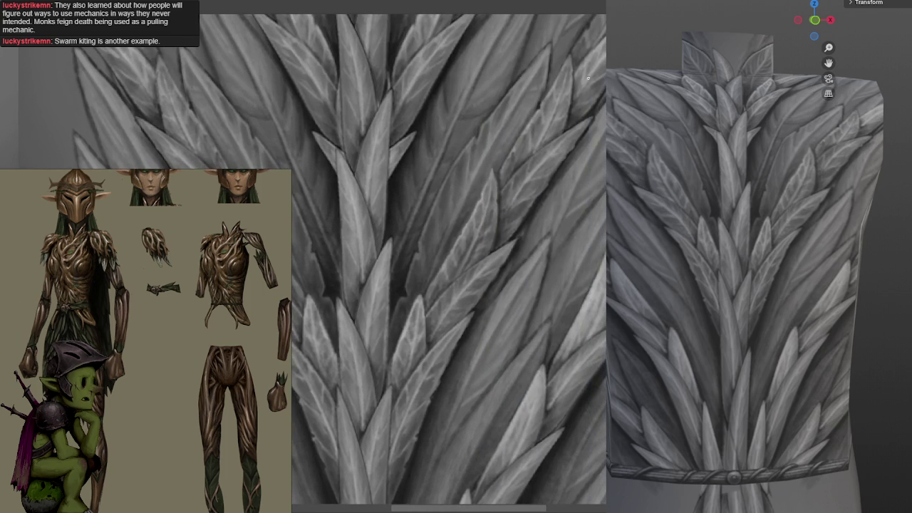
pyautogui.press('f')
pyautogui.press('Escape')
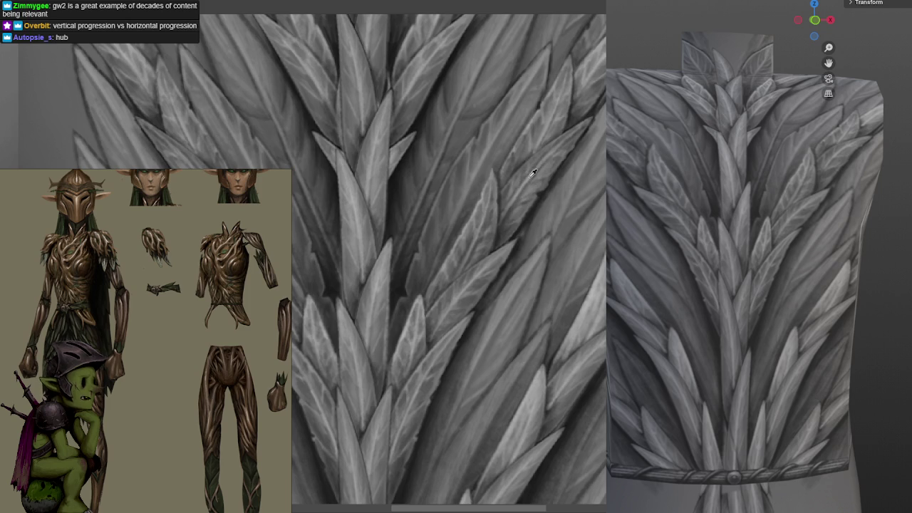
# Zoom out to 100% to show the full leaf plate and its braided belt band.
pyautogui.scroll(-2, 580, 149)
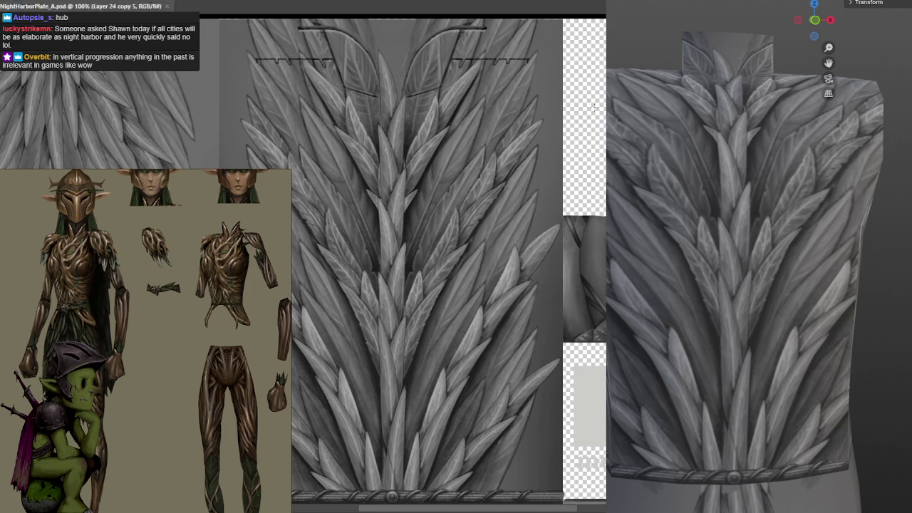
# Pan down and zoom to 200% on the lower leaves above the braided belt band.
pyautogui.moveTo(481, 231); pyautogui.dragTo(542, 138)
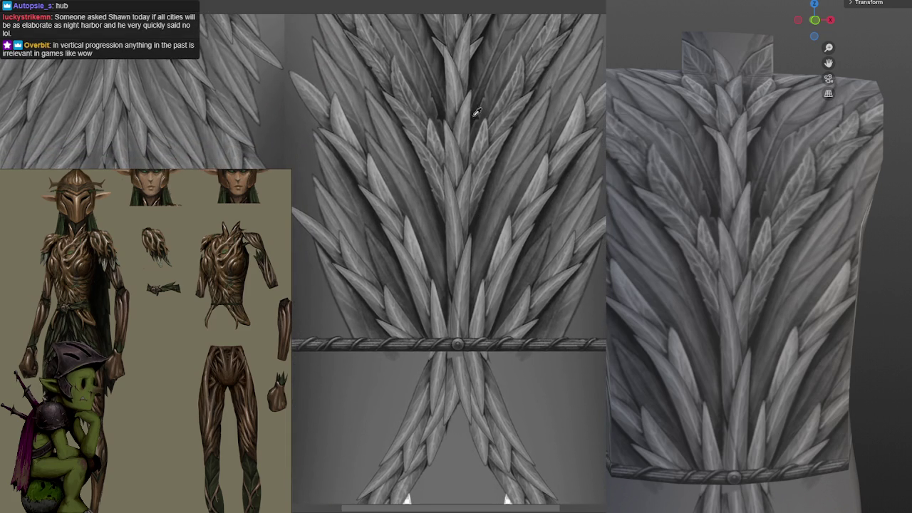
pyautogui.moveTo(566, 153); pyautogui.dragTo(552, 134)
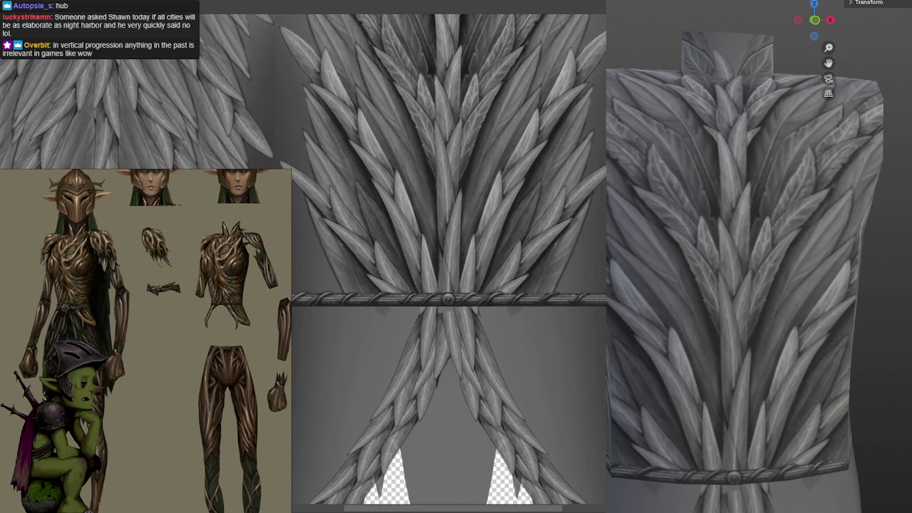
pyautogui.scroll(3, 584, 177)
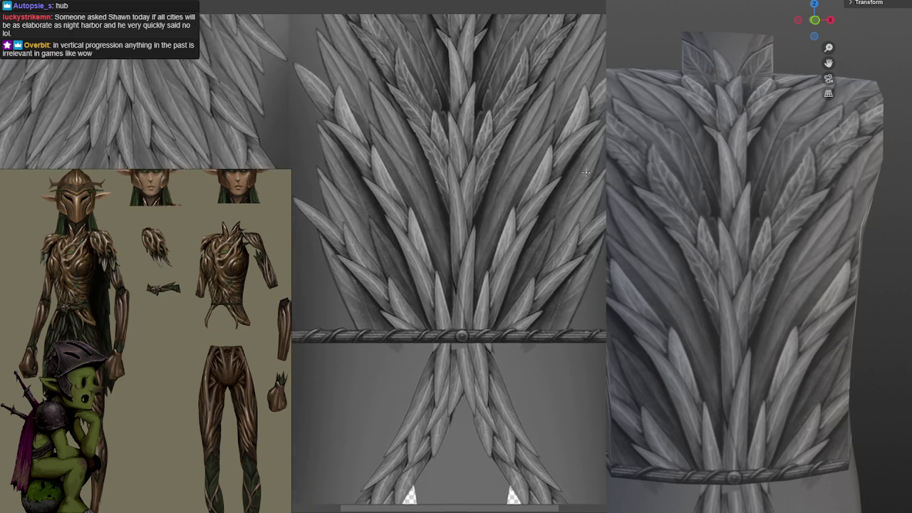
pyautogui.scroll(3, 584, 177)
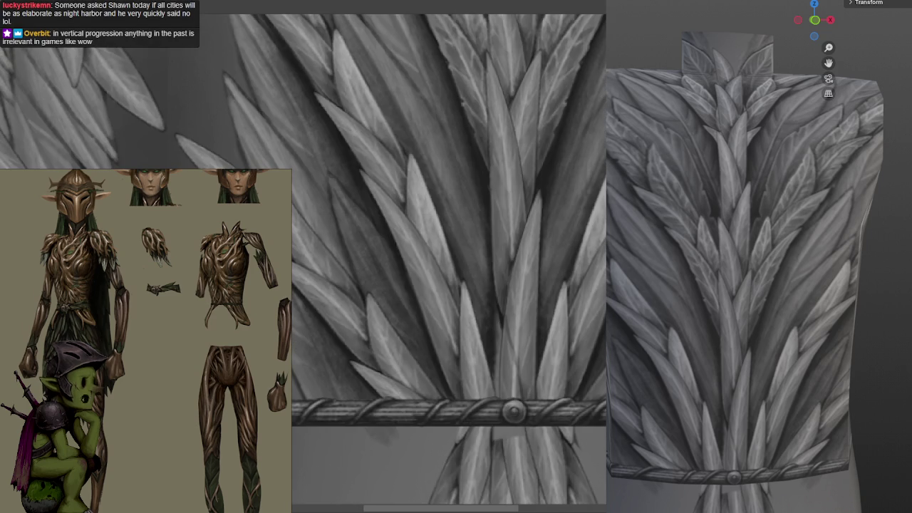
pyautogui.moveTo(586, 268); pyautogui.dragTo(557, 292)
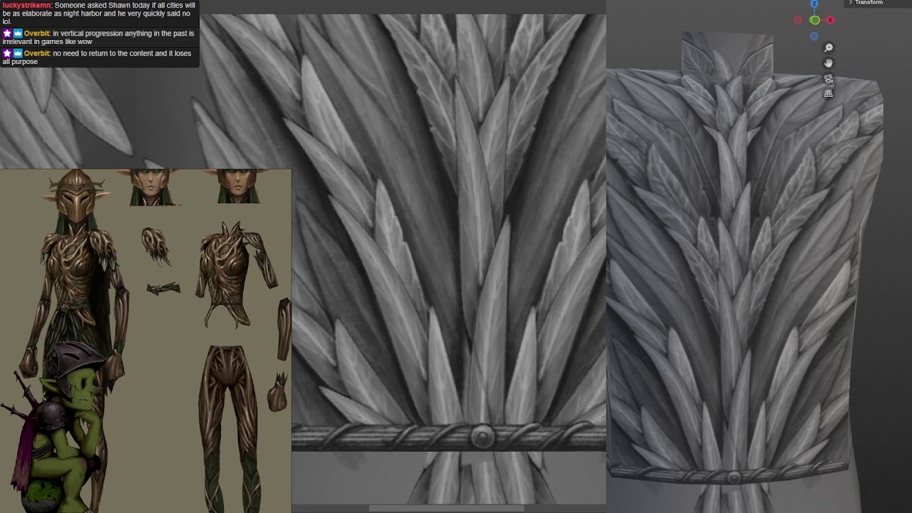
# Zoom out to 100% to show the belt band and the crossed leaves beneath it.
pyautogui.scroll(-2, 585, 190)
pyautogui.scroll(-1, 586, 190)
pyautogui.scroll(3, 586, 190)
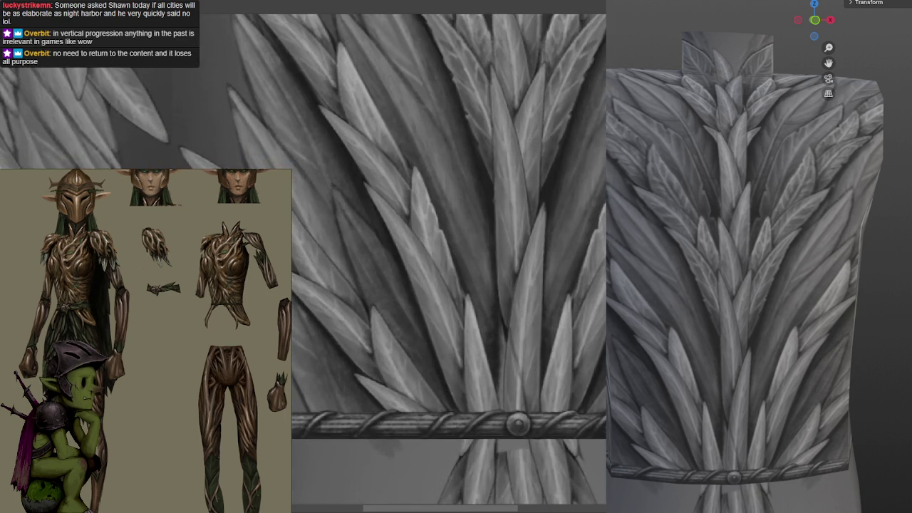
pyautogui.scroll(-2, 578, 136)
pyautogui.scroll(-1, 577, 102)
pyautogui.scroll(-1, 577, 102)
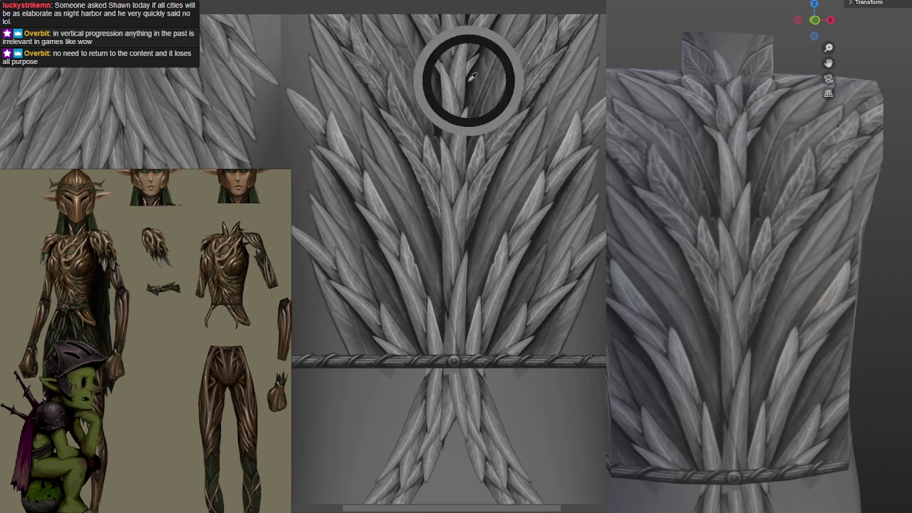
pyautogui.scroll(2, 499, 178)
pyautogui.scroll(2, 531, 281)
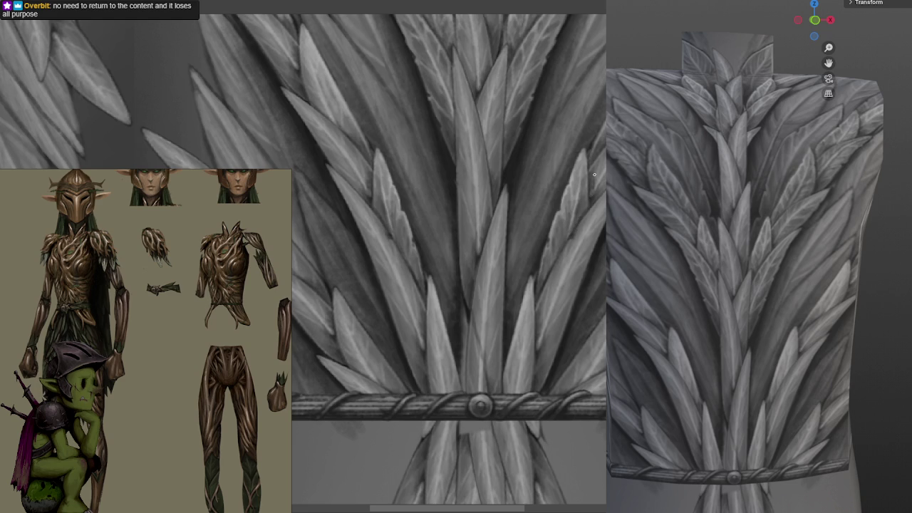
pyautogui.moveTo(347, 152); pyautogui.dragTo(320, 201)
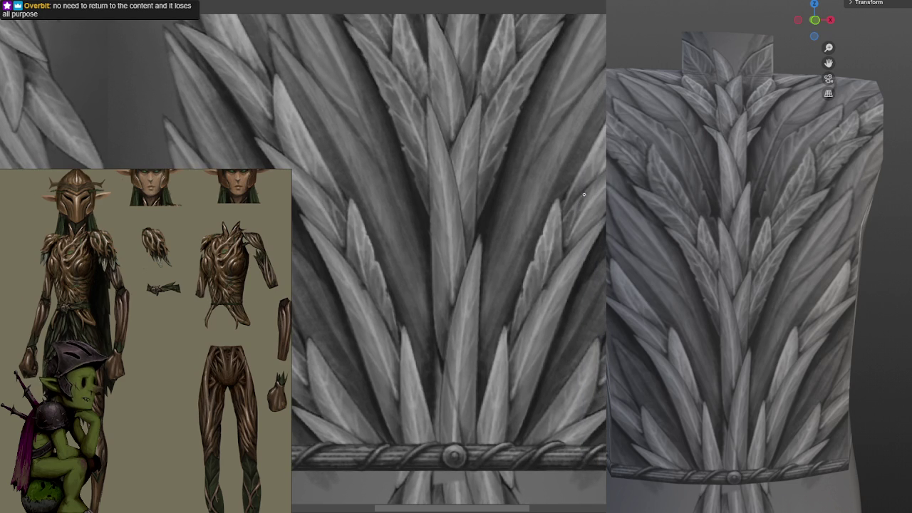
pyautogui.moveTo(583, 202); pyautogui.dragTo(608, 177)
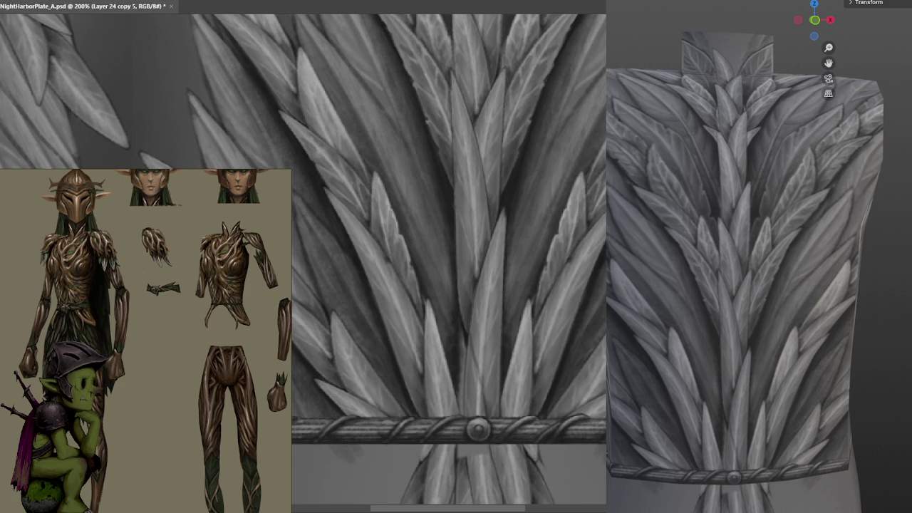
pyautogui.scroll(2, 563, 185)
pyautogui.scroll(1, 581, 213)
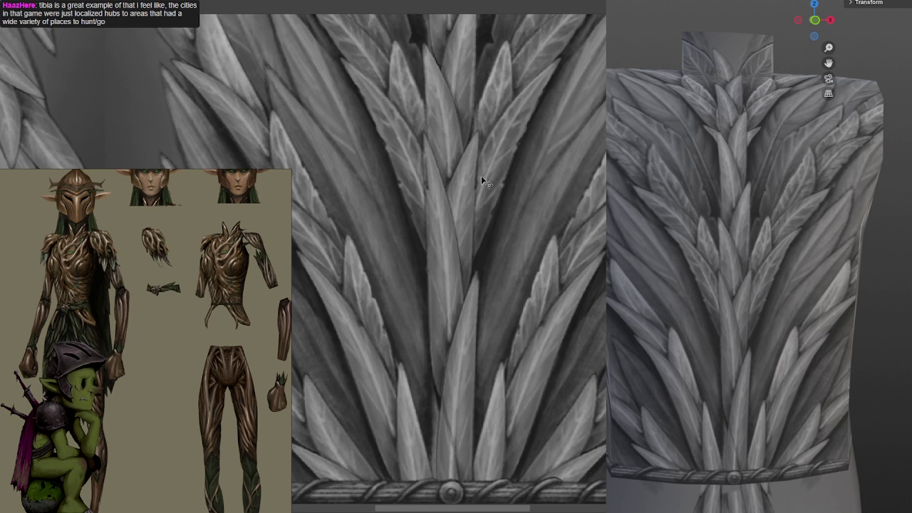
pyautogui.hscroll(3, 578, 188)
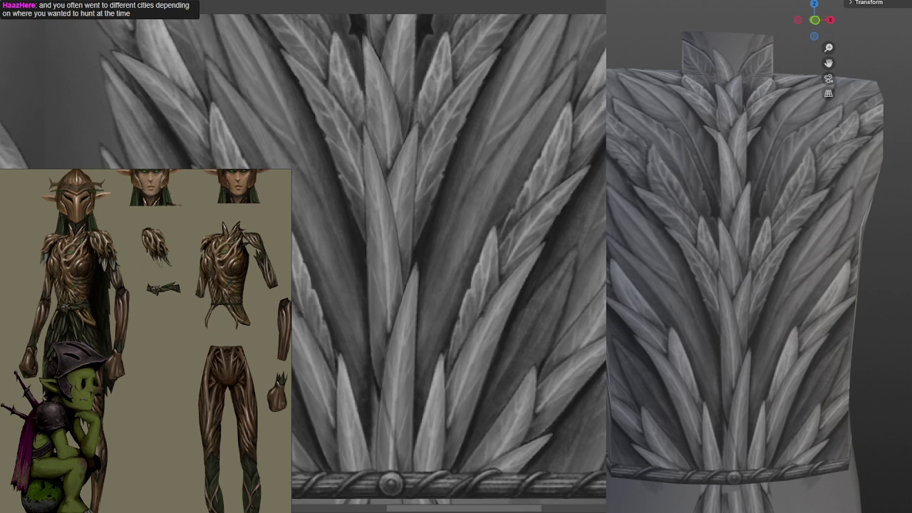
# Paint brighter vein highlights on the central spine leaves, lightening a leaf near the top.
pyautogui.moveTo(570, 100); pyautogui.dragTo(576, 157)
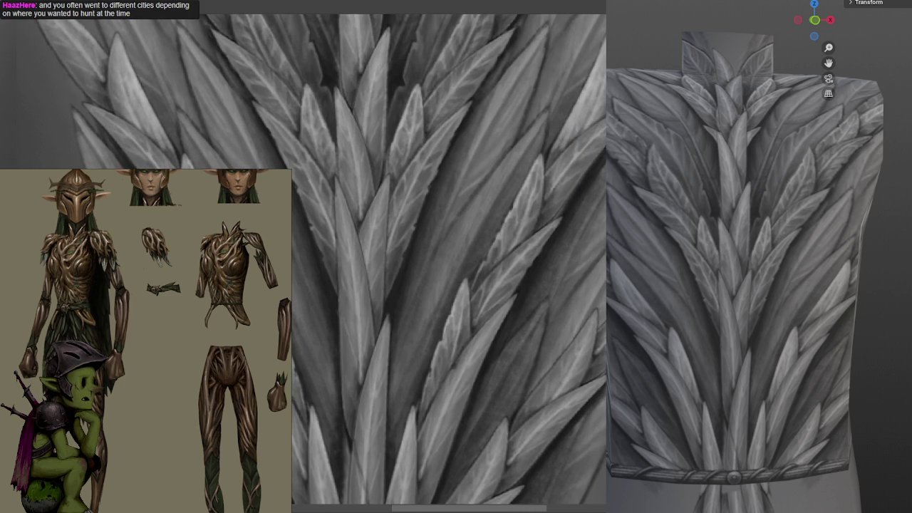
pyautogui.moveTo(459, 123); pyautogui.dragTo(463, 121)
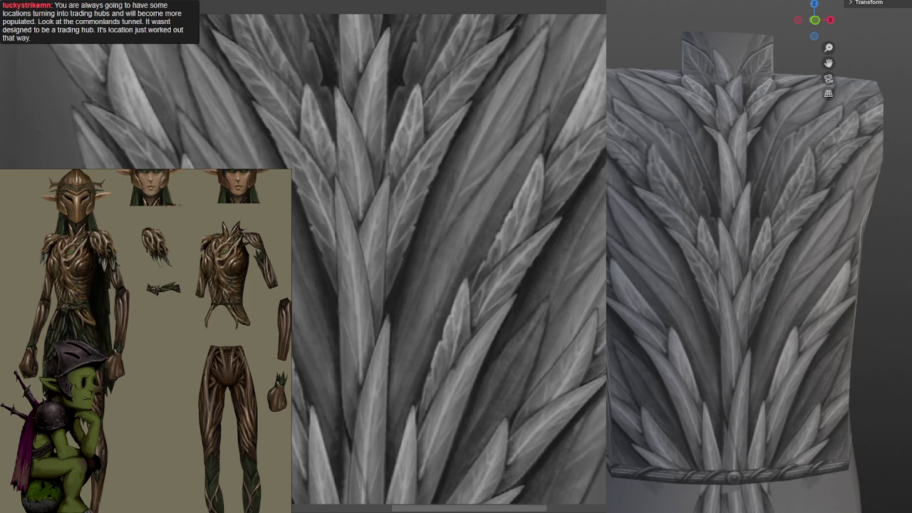
pyautogui.scroll(-2, 603, 152)
pyautogui.scroll(-2, 603, 153)
pyautogui.scroll(-1, 603, 152)
pyautogui.scroll(-2, 603, 152)
pyautogui.scroll(3, 523, 241)
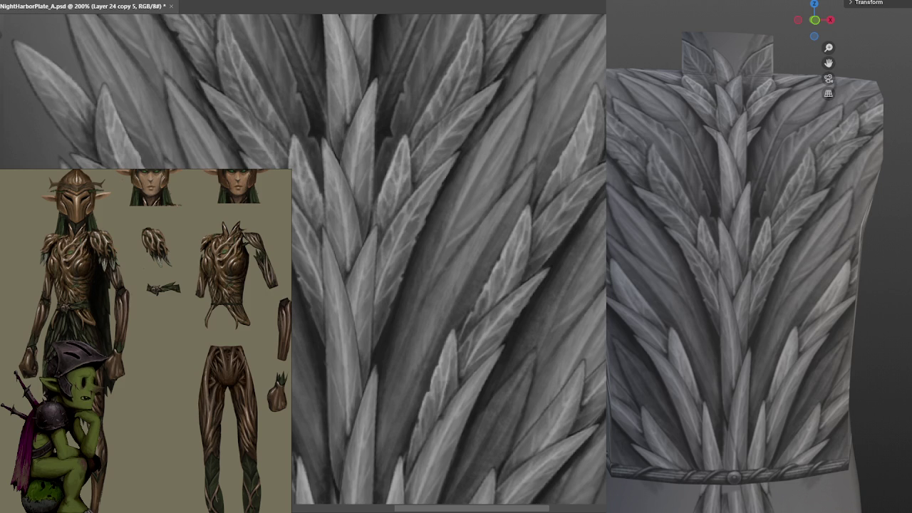
pyautogui.scroll(3, 306, 264)
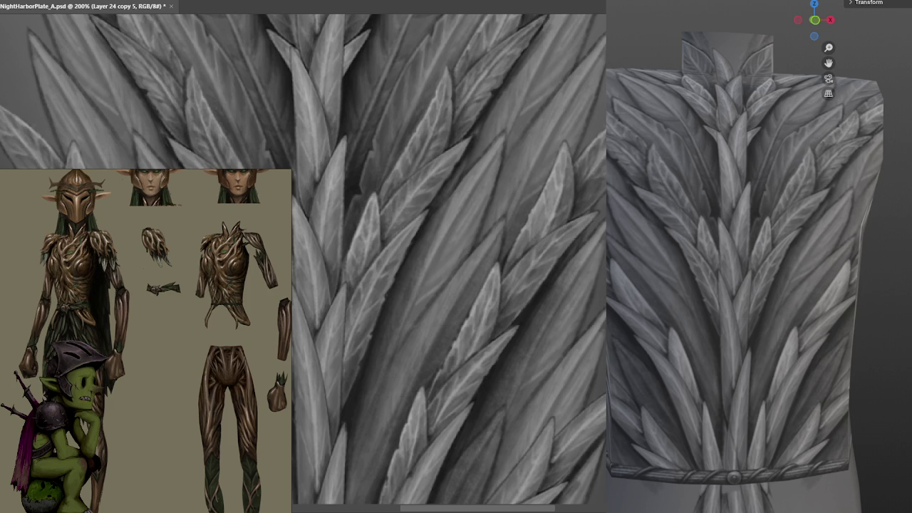
# Nudge Layer 24 copy 5 slightly up and left and commit its new position.
pyautogui.moveTo(321, 256); pyautogui.dragTo(285, 268)
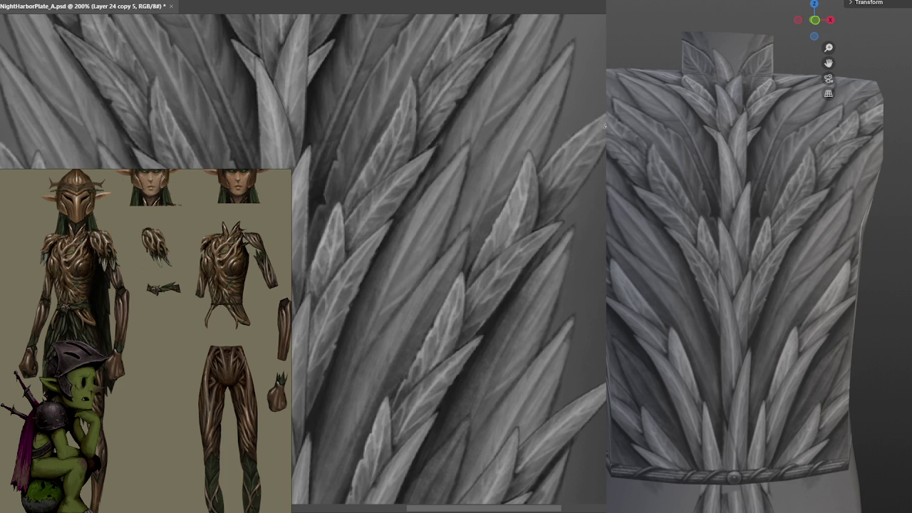
pyautogui.moveTo(570, 191); pyautogui.dragTo(566, 188)
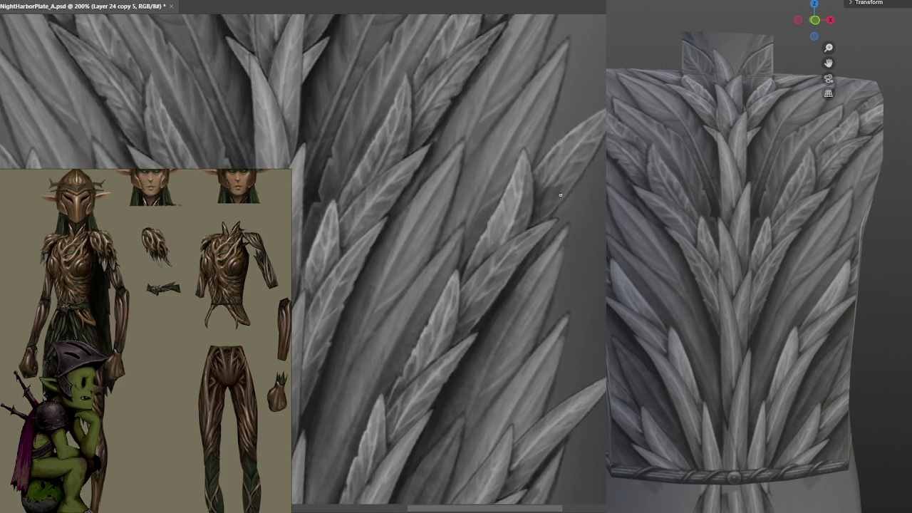
pyautogui.click(555, 194)
pyautogui.click(548, 191)
pyautogui.click(550, 187)
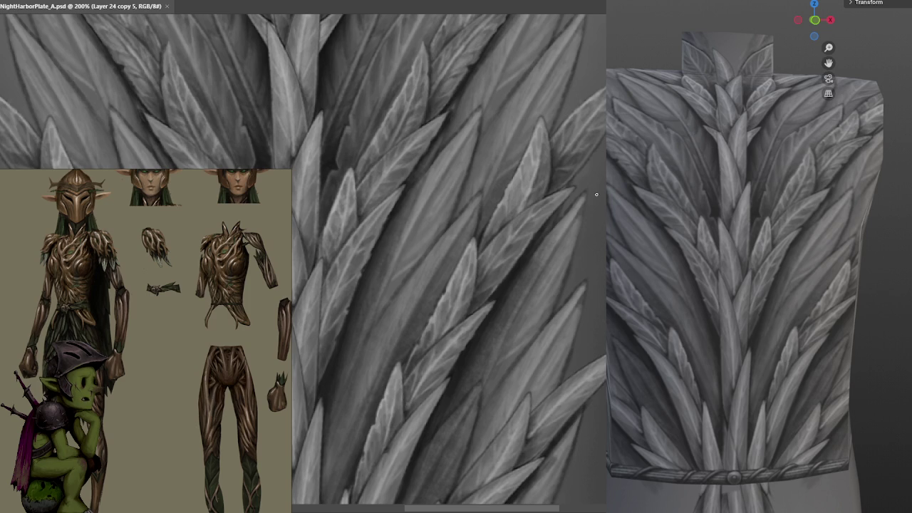
pyautogui.click(450, 107)
# Return to the Brush tool and zoom the canvas out.
pyautogui.press('b')
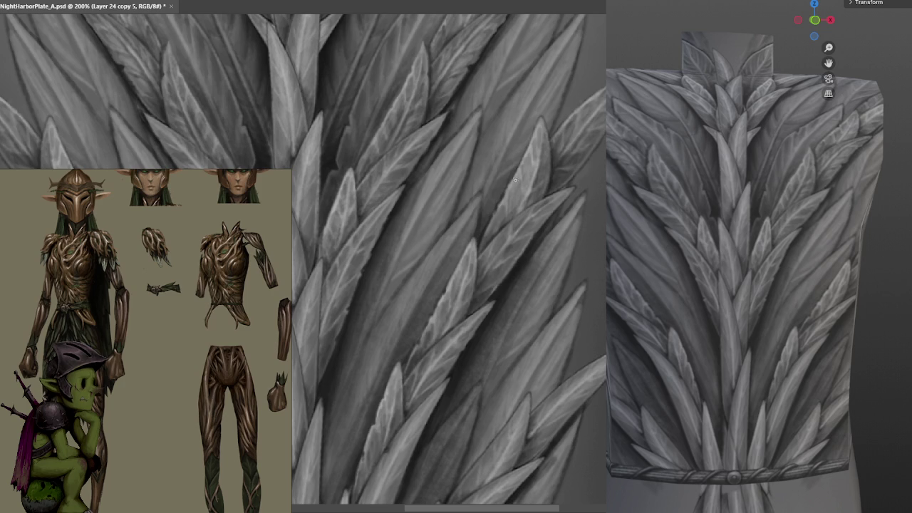
pyautogui.scroll(-1, 542, 150)
pyautogui.scroll(-1, 585, 108)
# Zoom back to 200% and centre the braided belt band with the leaves above it.
pyautogui.scroll(-1, 570, 178)
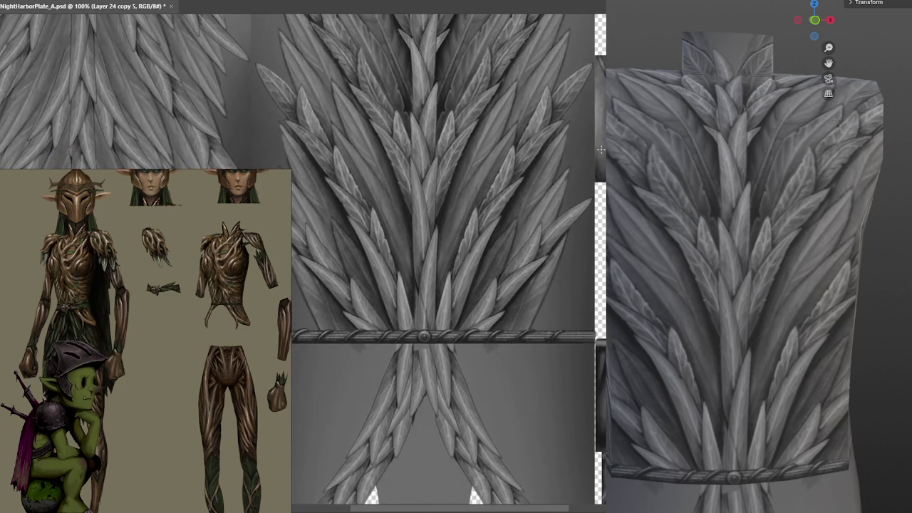
pyautogui.scroll(2, 592, 175)
pyautogui.scroll(1, 556, 182)
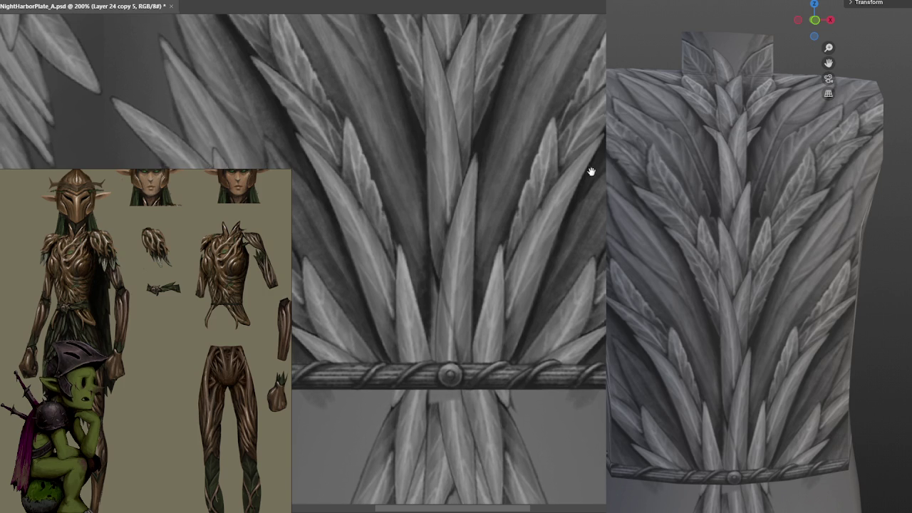
pyautogui.moveTo(585, 186); pyautogui.dragTo(572, 175)
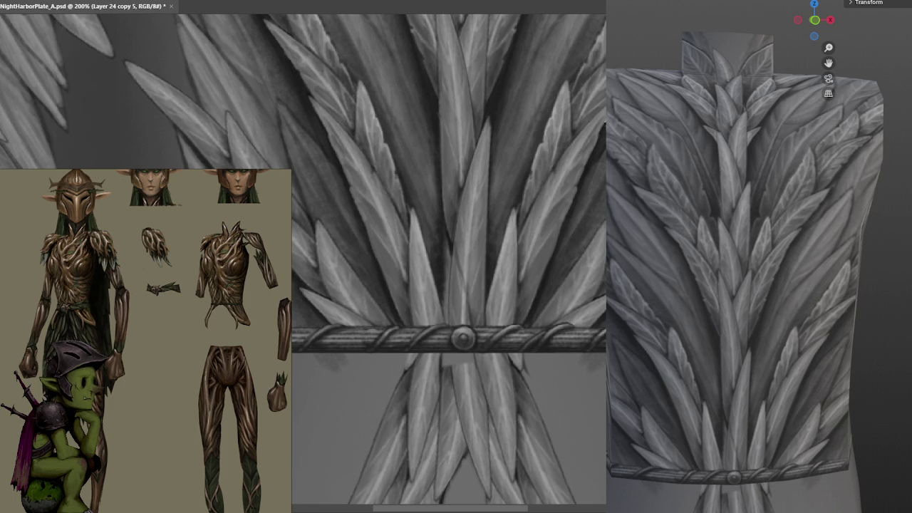
pyautogui.moveTo(555, 229); pyautogui.dragTo(582, 183)
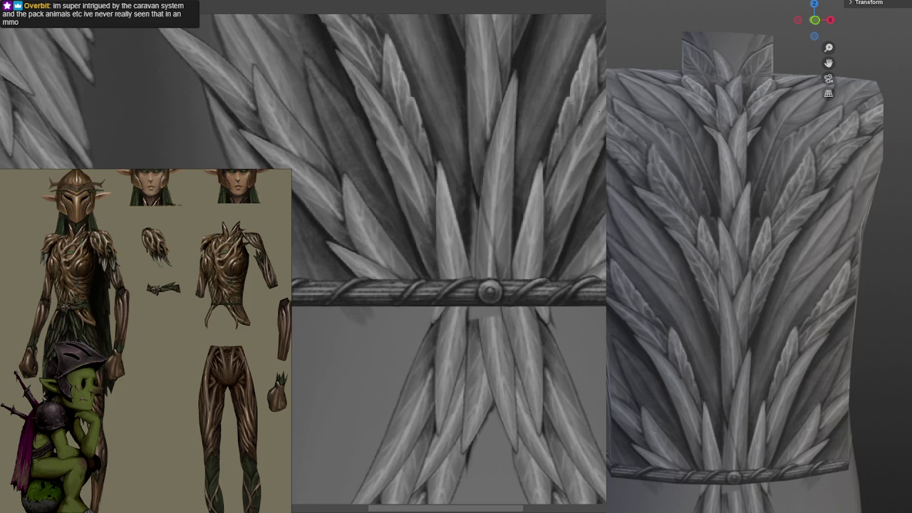
pyautogui.scroll(-2, 599, 136)
pyautogui.scroll(-1, 604, 129)
pyautogui.scroll(1, 594, 135)
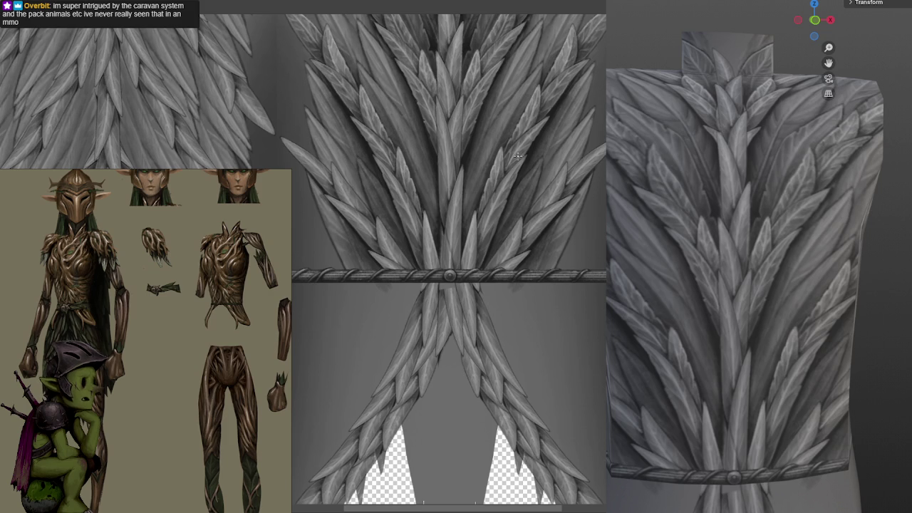
pyautogui.scroll(3, 530, 185)
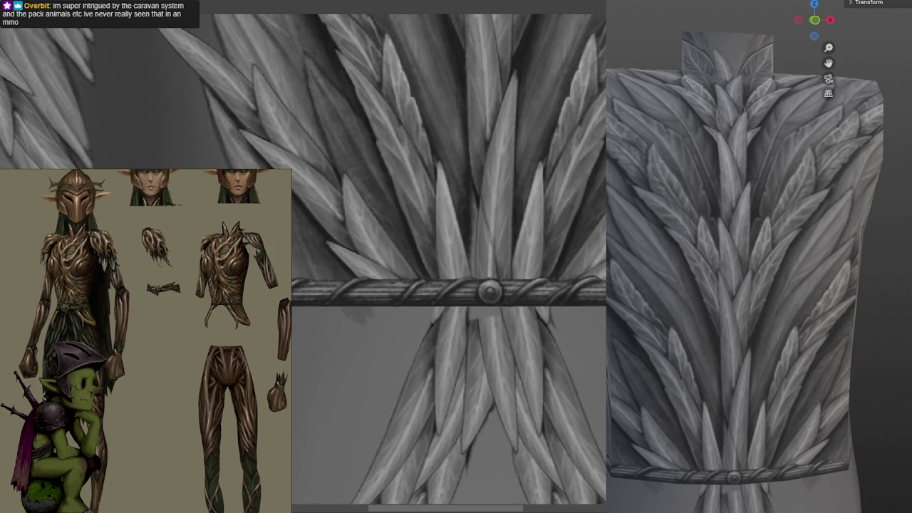
pyautogui.scroll(1, 585, 127)
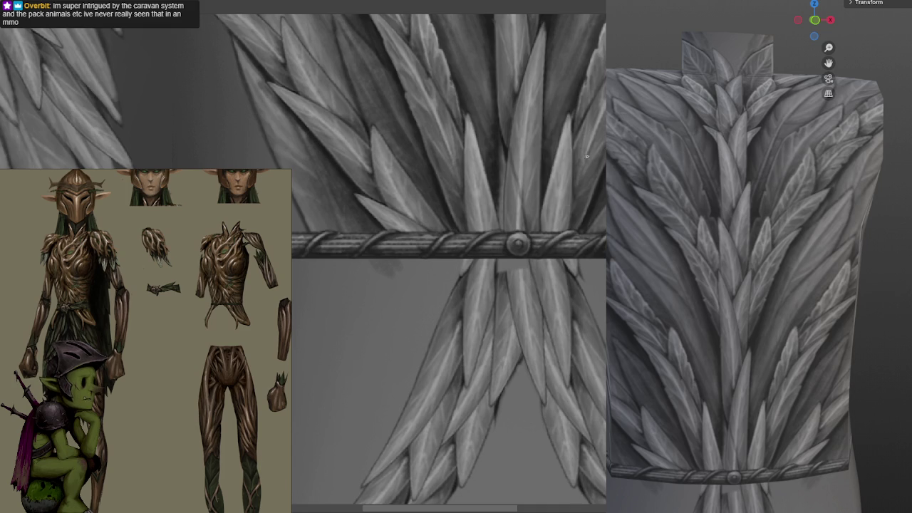
pyautogui.moveTo(571, 121); pyautogui.dragTo(556, 171)
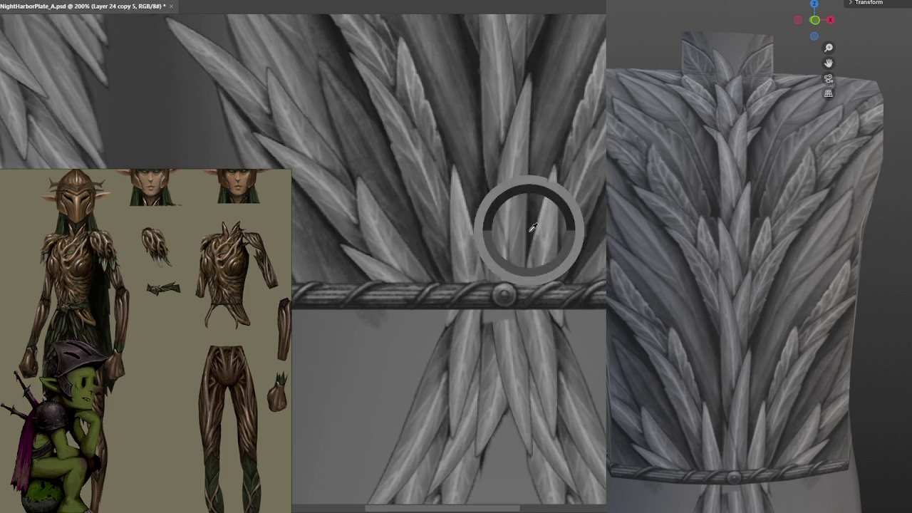
# Paint mirrored dark shadow strokes between the central leaves above the belt stud.
pyautogui.moveTo(534, 226); pyautogui.dragTo(549, 173)
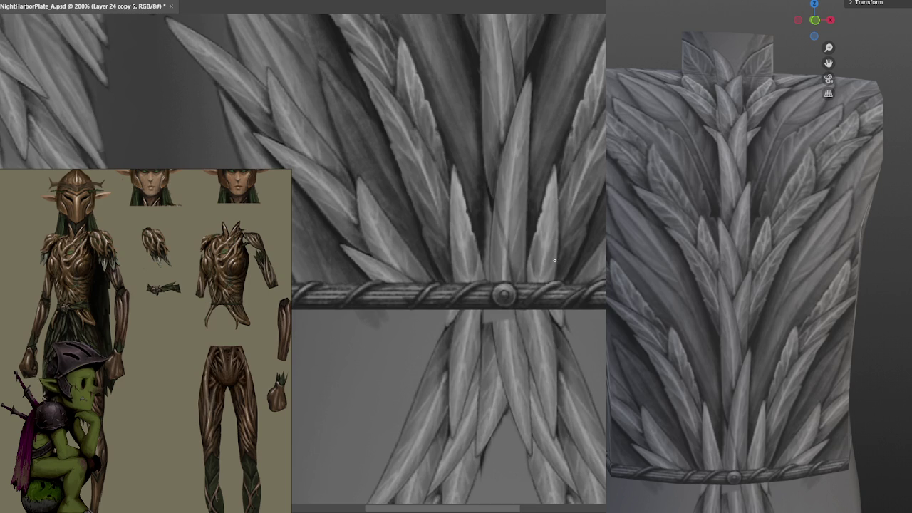
pyautogui.moveTo(546, 249); pyautogui.dragTo(553, 183)
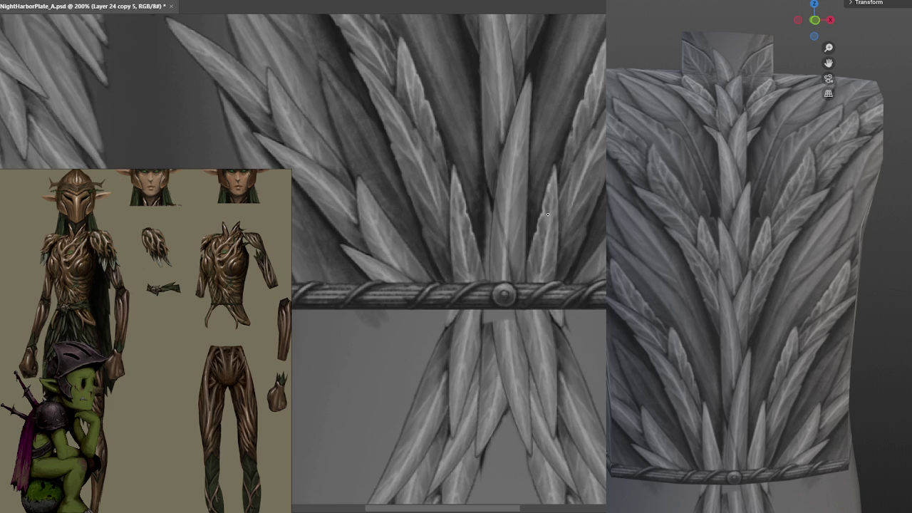
# Zoom out and save the texture with Ctrl+S to refresh the 3D torso preview.
pyautogui.hotkey('ctrl', '-')
pyautogui.hotkey('ctrl', '-')
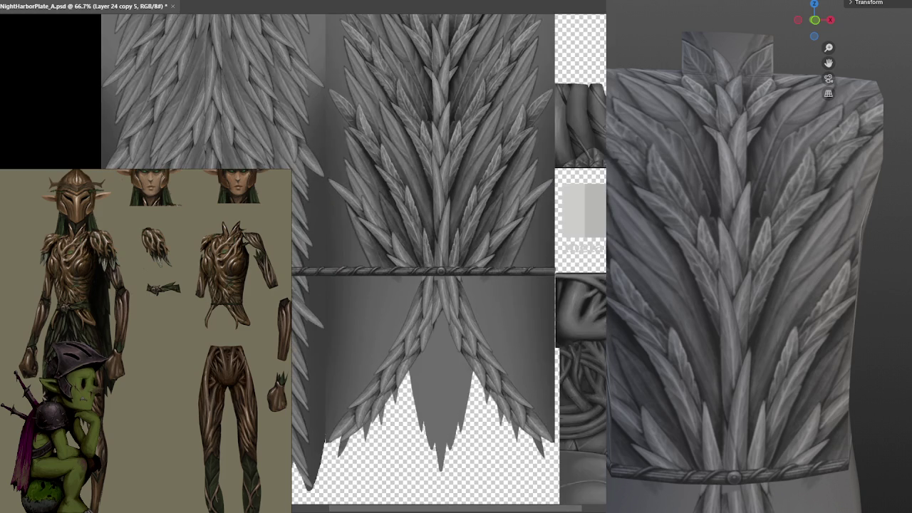
pyautogui.hotkey('ctrl', 's')
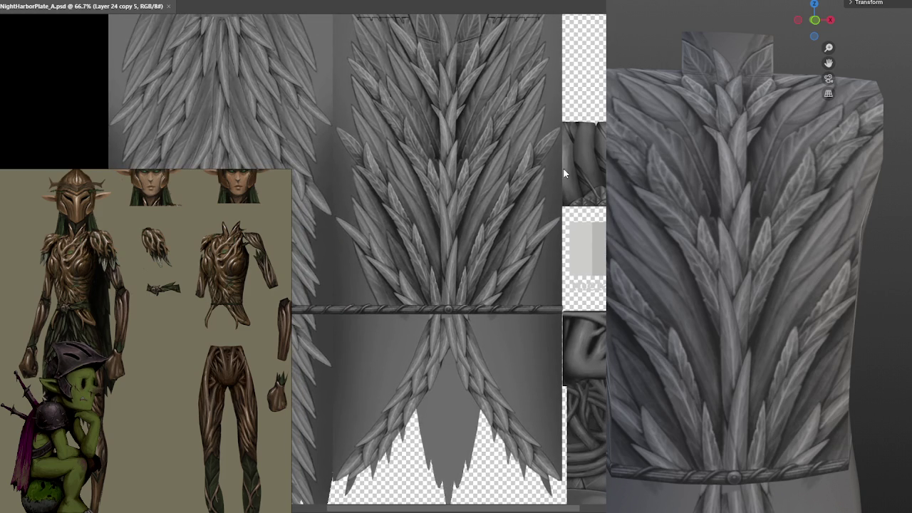
pyautogui.scroll(-3, 745, 270)
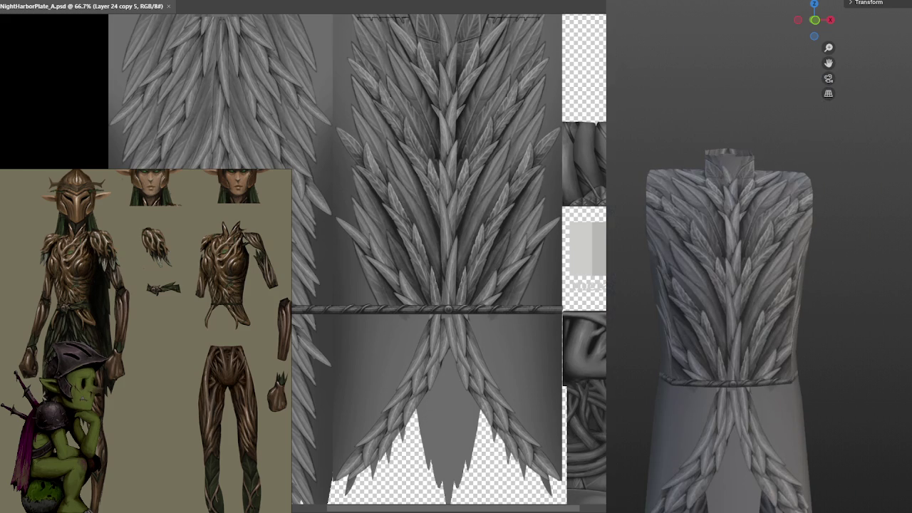
pyautogui.scroll(3, 731, 299)
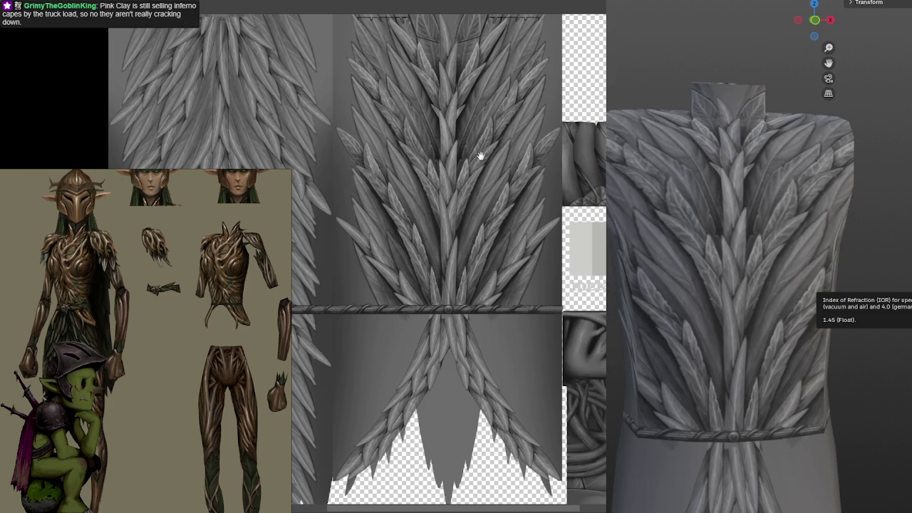
# Reframe the canvas and zoom back in on the belt area.
pyautogui.moveTo(482, 146); pyautogui.dragTo(469, 114)
pyautogui.scroll(2, 469, 114)
pyautogui.scroll(3, 484, 98)
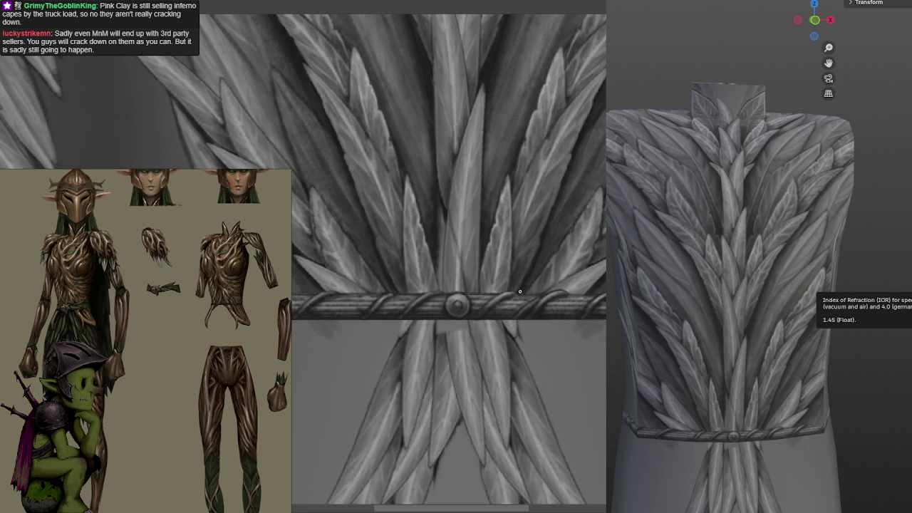
pyautogui.scroll(-2, 584, 196)
pyautogui.scroll(-2, 584, 194)
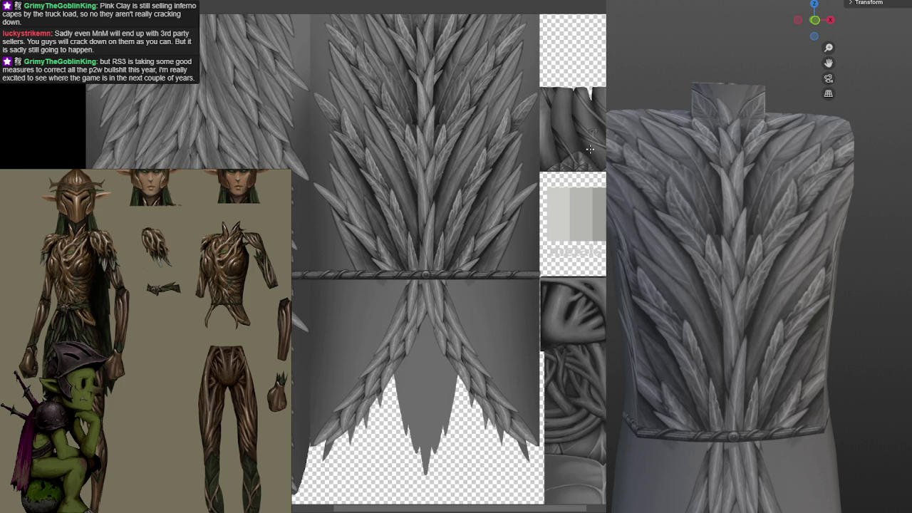
pyautogui.scroll(5, 590, 149)
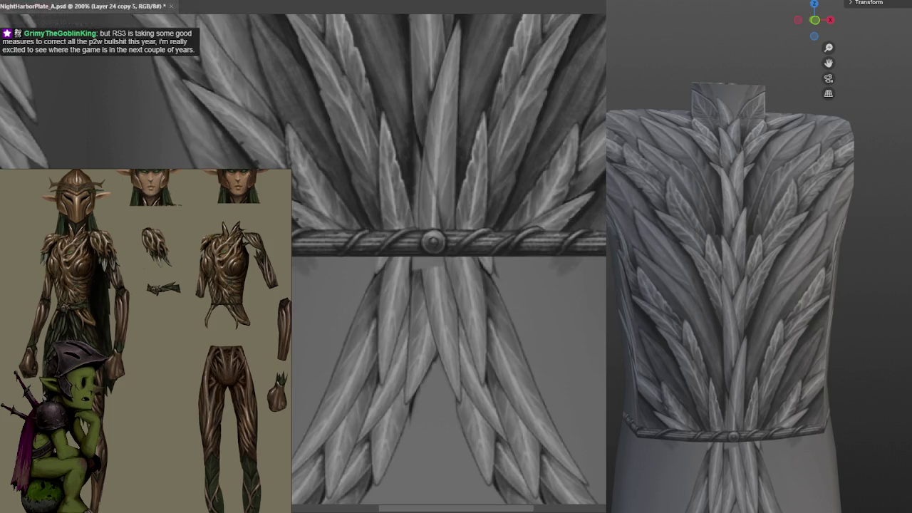
pyautogui.moveTo(449, 257); pyautogui.dragTo(420, 303)
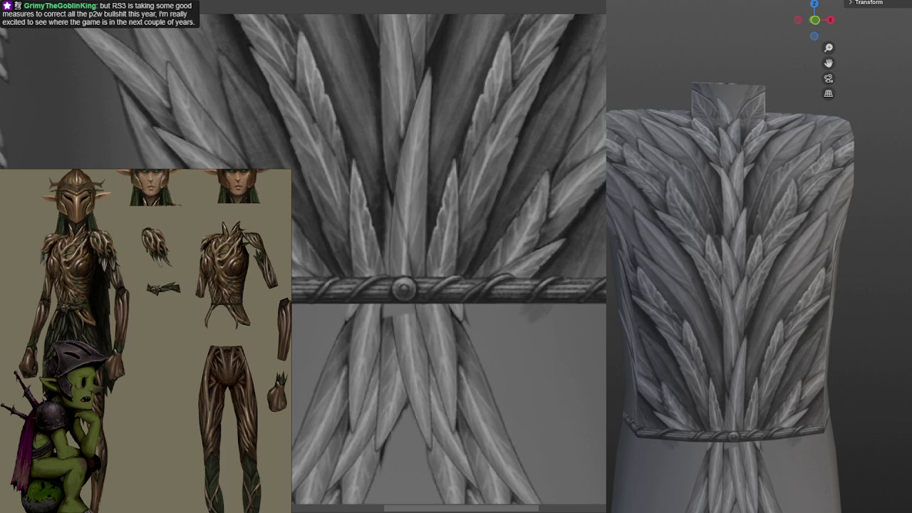
pyautogui.moveTo(571, 50); pyautogui.dragTo(543, 100)
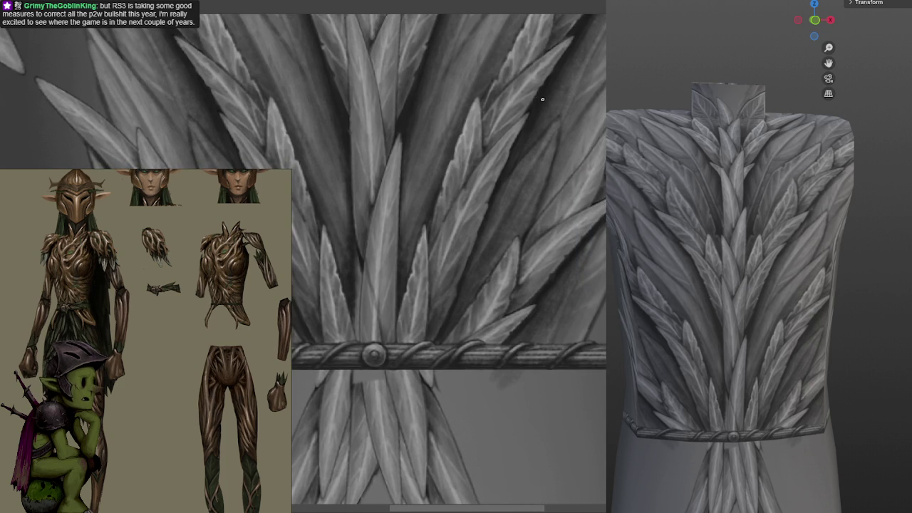
pyautogui.moveTo(546, 96); pyautogui.dragTo(563, 170)
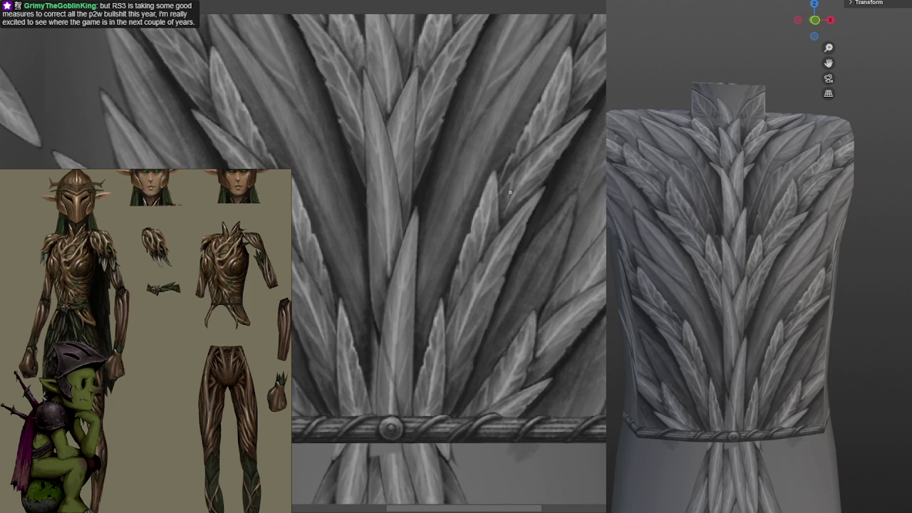
pyautogui.scroll(1, 542, 192)
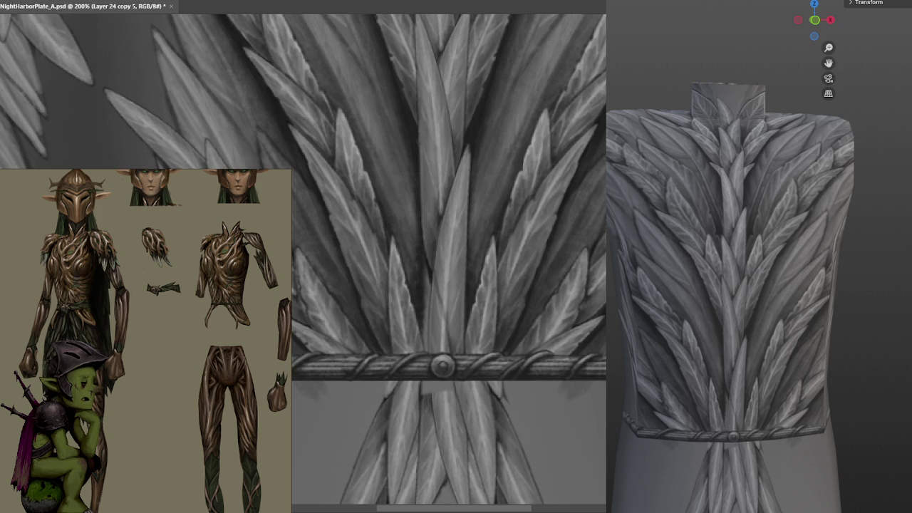
pyautogui.moveTo(582, 206); pyautogui.dragTo(597, 169)
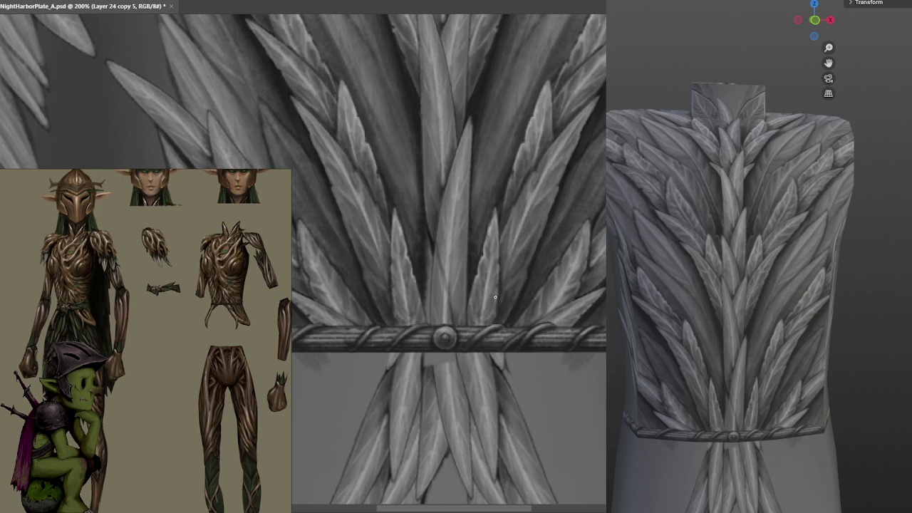
pyautogui.moveTo(516, 286); pyautogui.dragTo(456, 305)
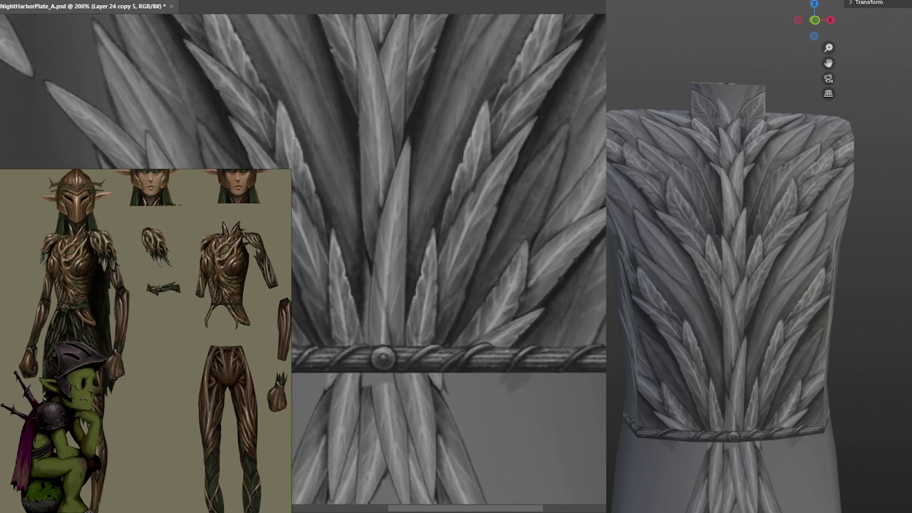
pyautogui.moveTo(587, 127); pyautogui.dragTo(571, 176)
pyautogui.moveTo(456, 270); pyautogui.dragTo(425, 285)
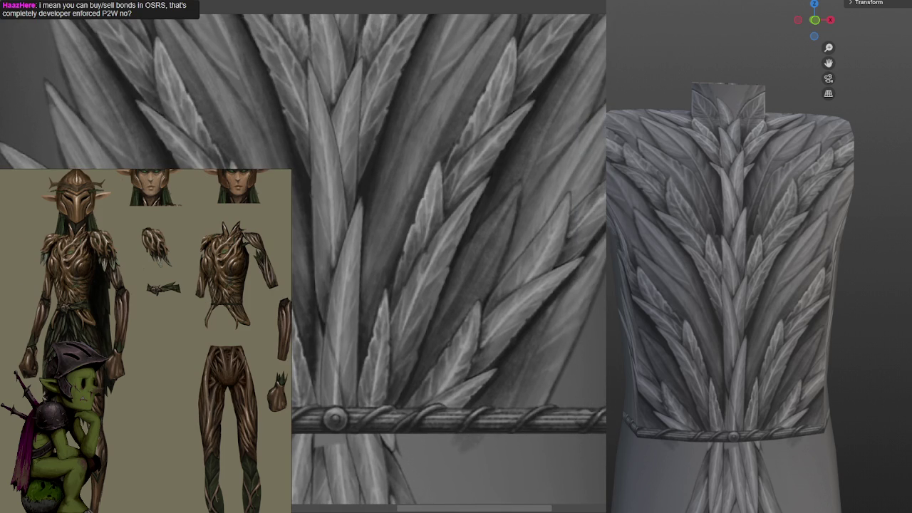
# Recentre on the belt and undo the last brush stroke on the central leaves.
pyautogui.scroll(1, 596, 193)
pyautogui.scroll(1, 535, 246)
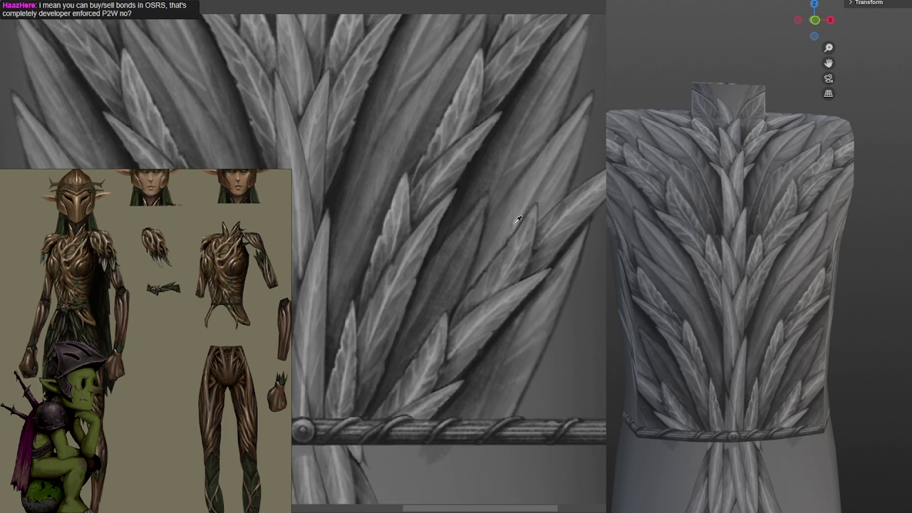
pyautogui.scroll(-3, 591, 144)
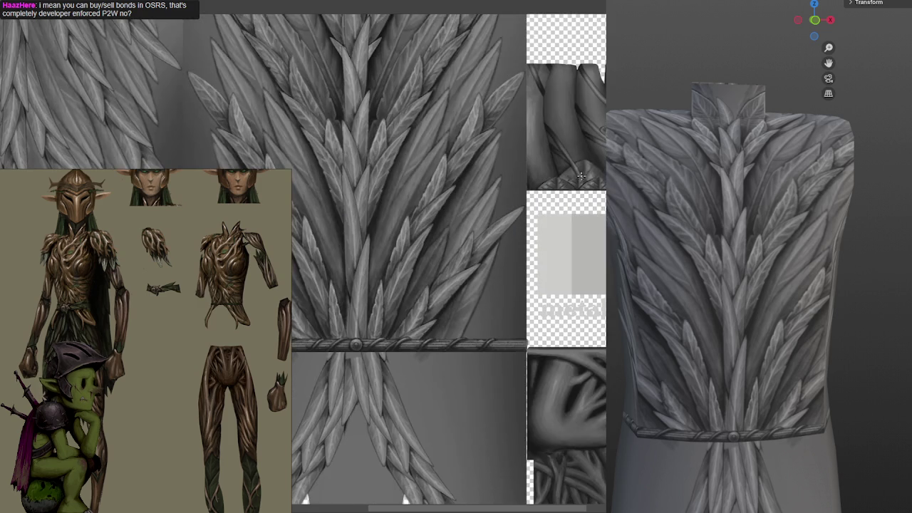
pyautogui.scroll(3, 580, 160)
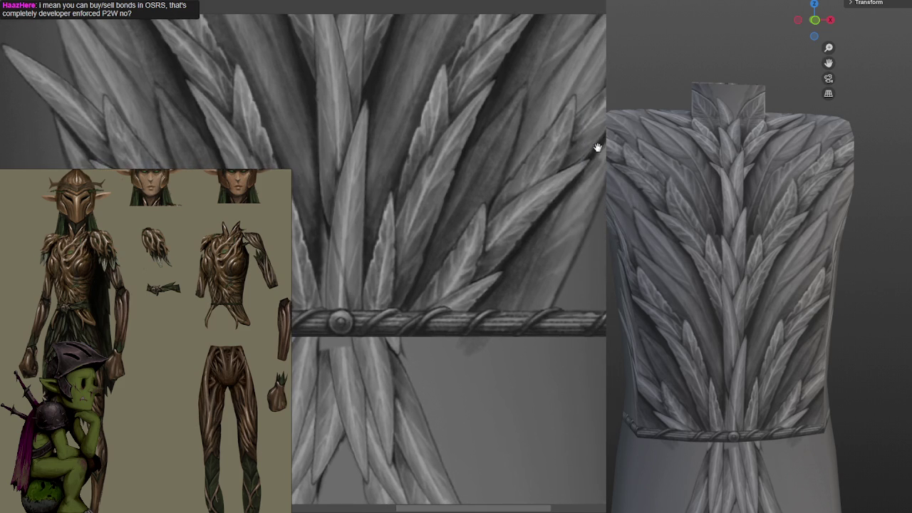
pyautogui.scroll(-3, 596, 148)
pyautogui.scroll(3, 565, 216)
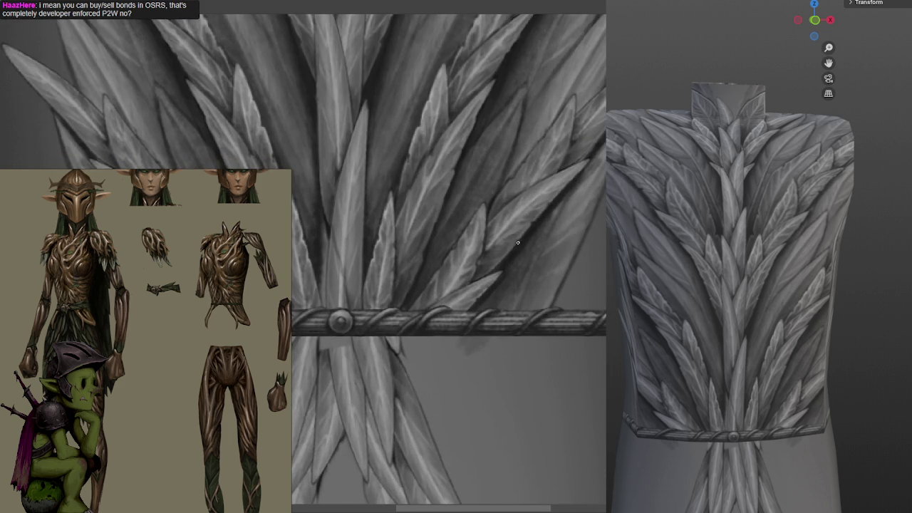
pyautogui.moveTo(572, 179); pyautogui.dragTo(595, 150)
pyautogui.hotkey('ctrl', 'z')
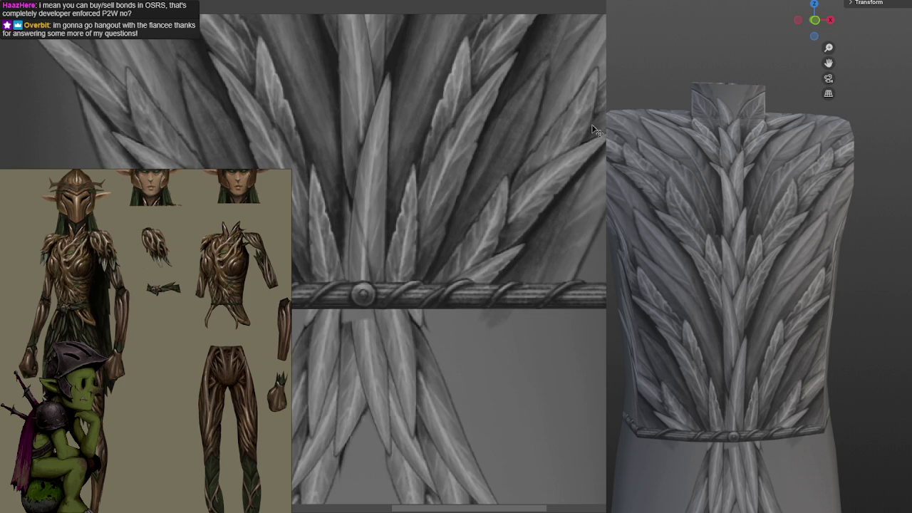
pyautogui.scroll(-2, 435, 284)
pyautogui.scroll(2, 551, 177)
pyautogui.scroll(-2, 495, 262)
pyautogui.scroll(-2, 495, 262)
pyautogui.scroll(-2, 494, 262)
pyautogui.scroll(-2, 495, 262)
pyautogui.scroll(2, 528, 157)
pyautogui.scroll(2, 528, 157)
pyautogui.scroll(2, 528, 157)
pyautogui.scroll(2, 527, 157)
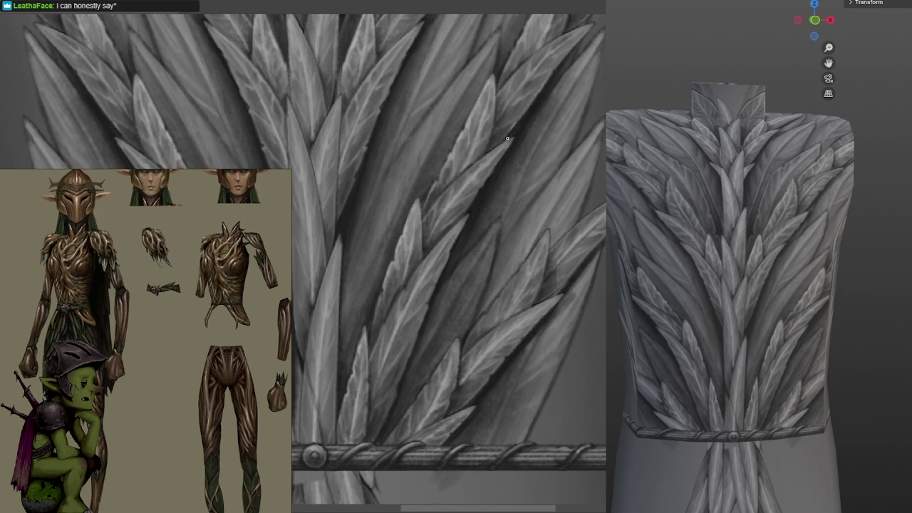
pyautogui.scroll(-2, 505, 171)
pyautogui.scroll(-1, 527, 142)
pyautogui.scroll(2, 543, 124)
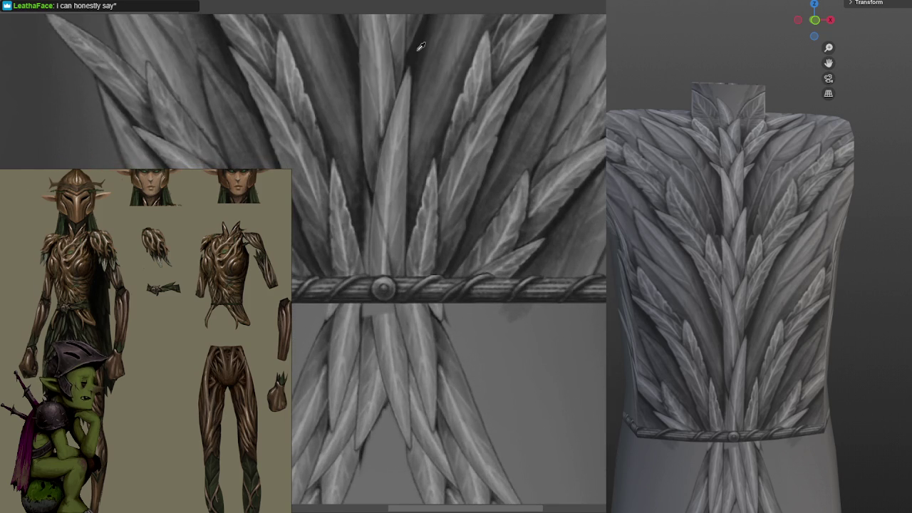
pyautogui.scroll(1, 523, 58)
pyautogui.hscroll(2, 590, 110)
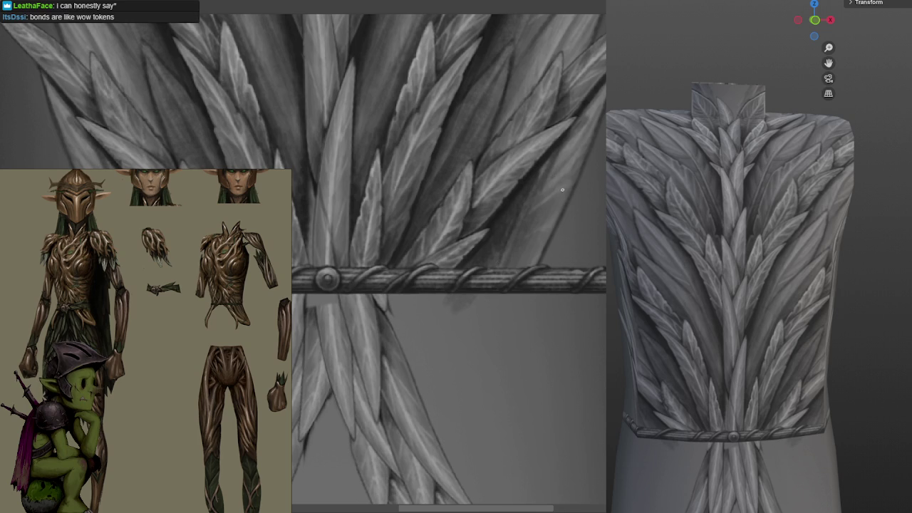
pyautogui.scroll(-5, 558, 178)
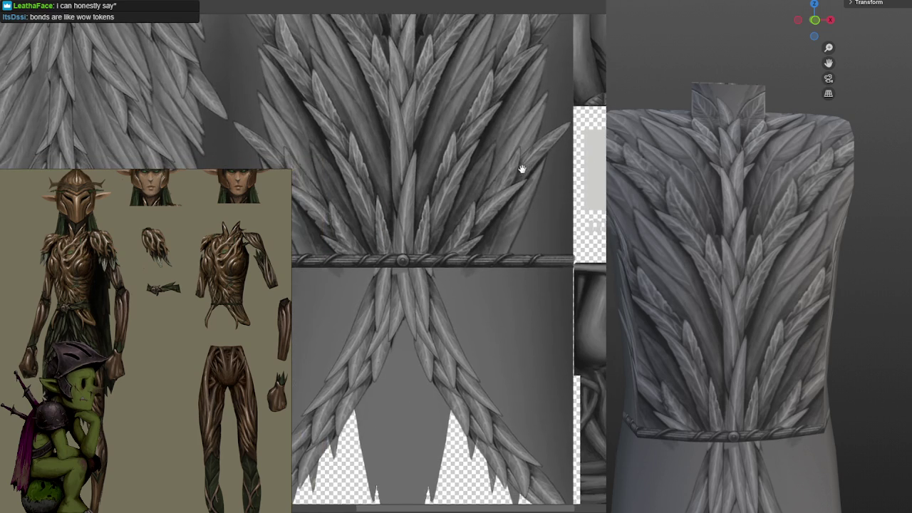
pyautogui.scroll(2, 525, 178)
pyautogui.scroll(1, 511, 179)
pyautogui.scroll(2, 546, 189)
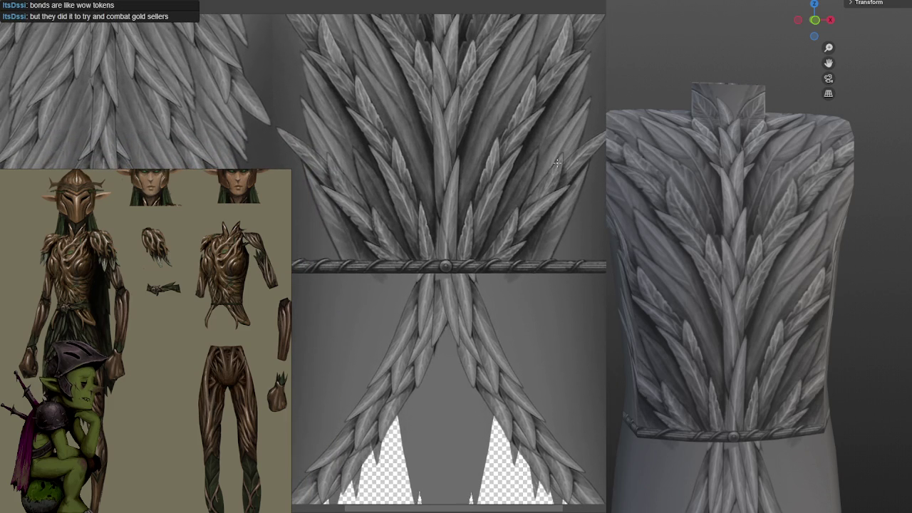
pyautogui.scroll(2, 533, 163)
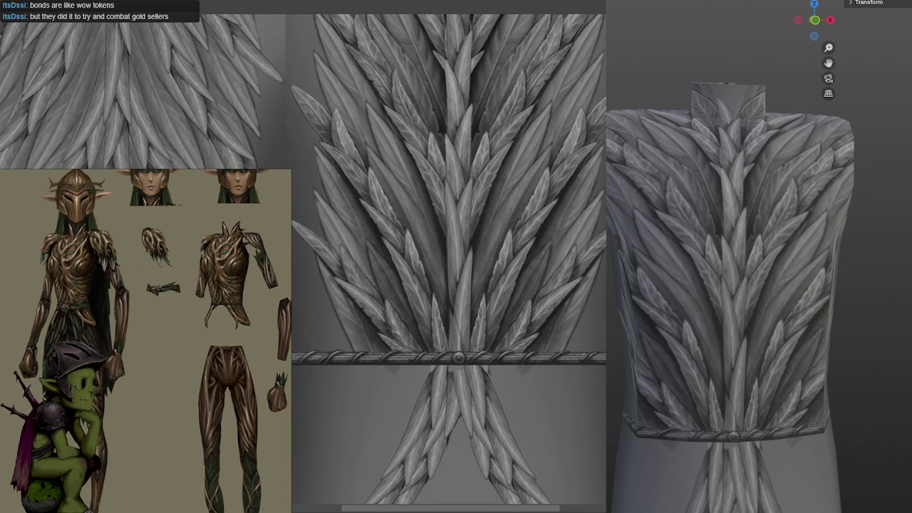
pyautogui.moveTo(496, 223); pyautogui.dragTo(499, 220)
pyautogui.scroll(-2, 499, 220)
pyautogui.scroll(3, 499, 218)
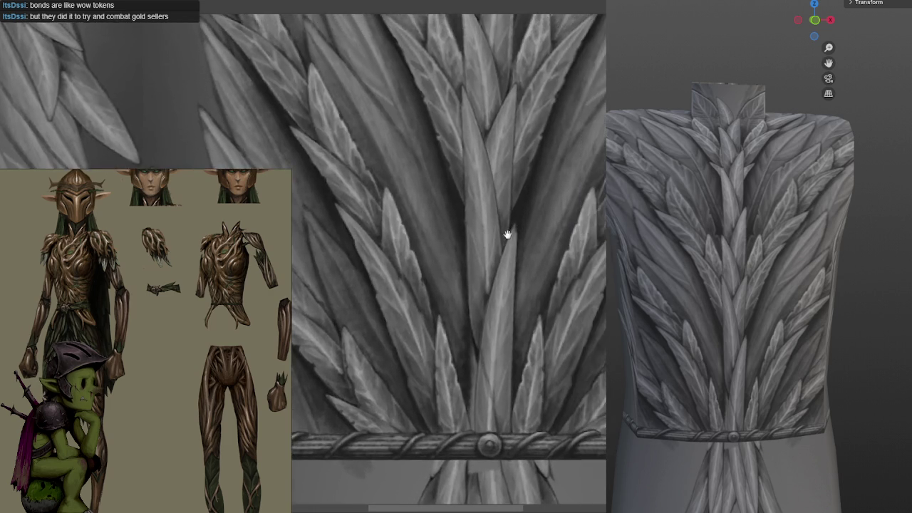
pyautogui.scroll(-1, 510, 228)
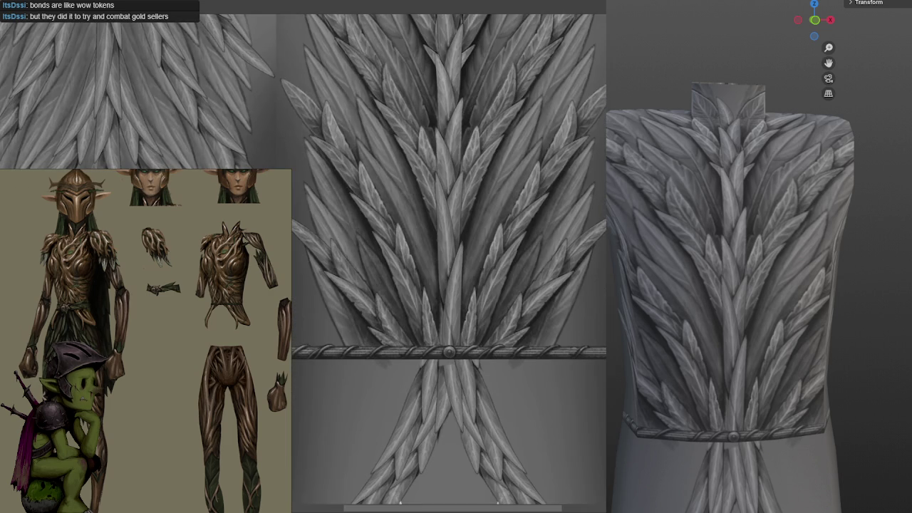
pyautogui.moveTo(515, 213); pyautogui.dragTo(524, 195)
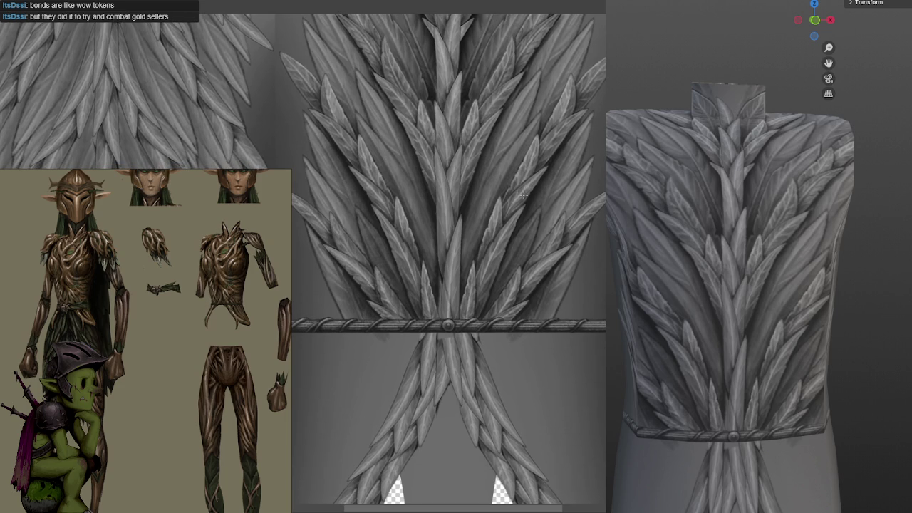
pyautogui.scroll(2, 540, 136)
pyautogui.scroll(1, 546, 135)
pyautogui.moveTo(545, 131); pyautogui.dragTo(527, 183)
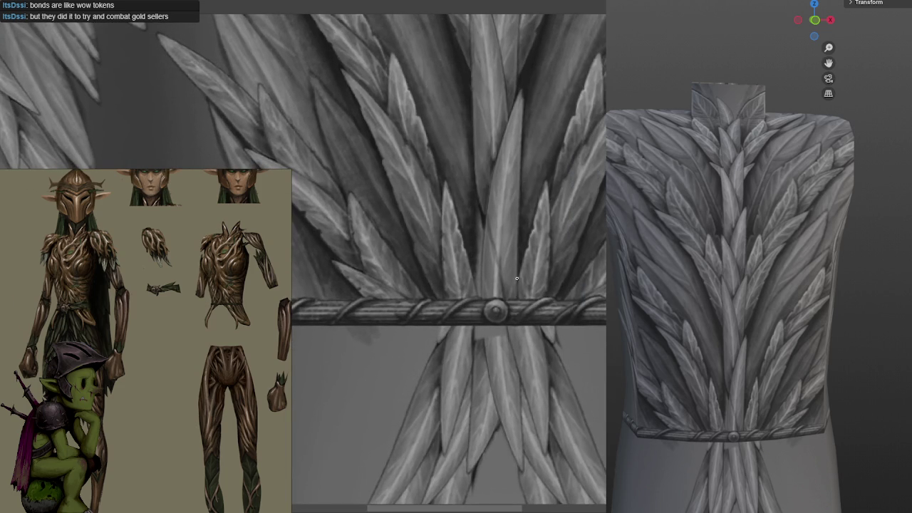
pyautogui.click(483, 5)
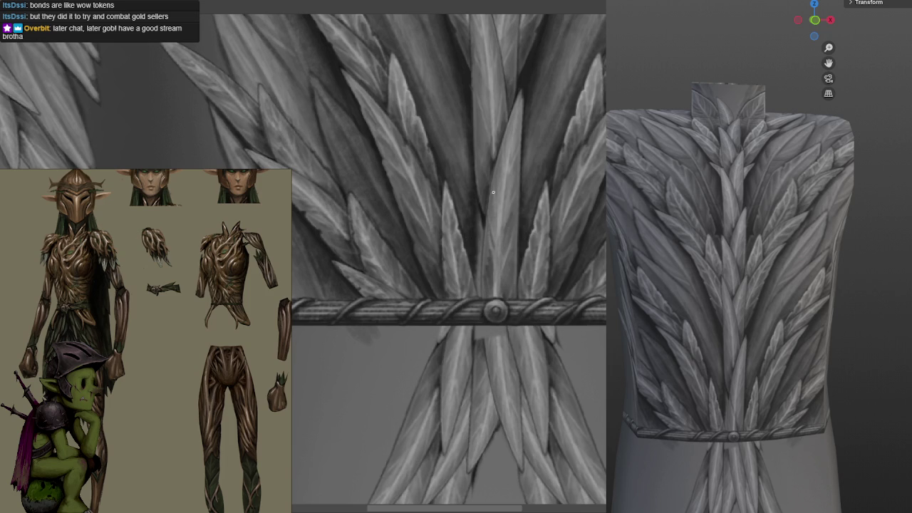
pyautogui.scroll(-3, 506, 176)
pyautogui.scroll(-2, 505, 175)
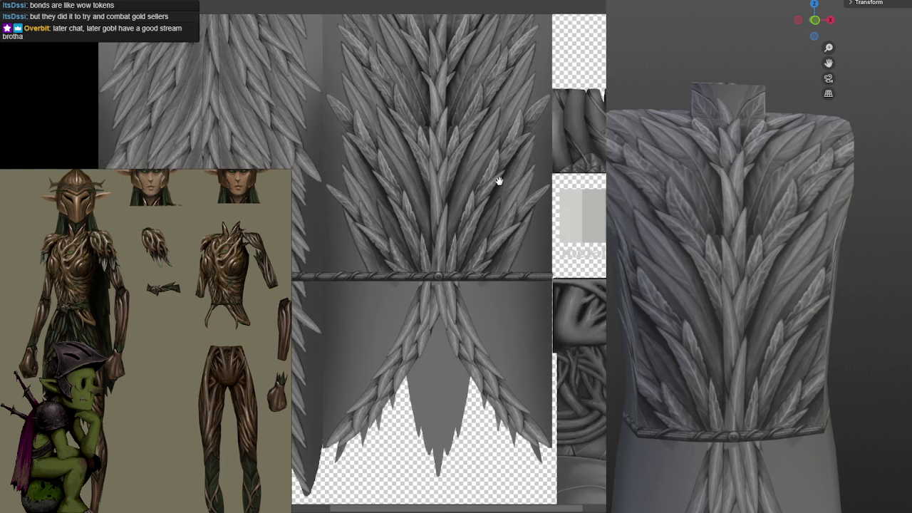
pyautogui.scroll(-1, 521, 182)
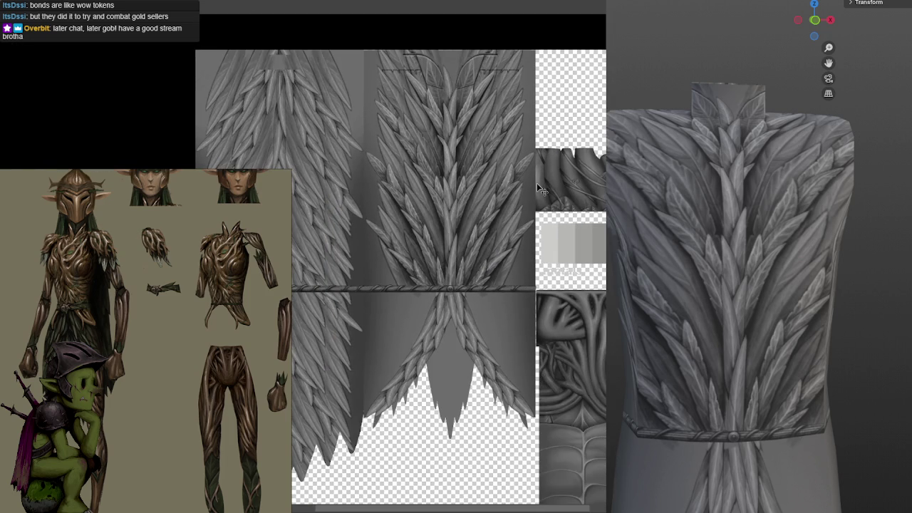
pyautogui.scroll(2, 540, 186)
pyautogui.scroll(1, 527, 157)
pyautogui.scroll(2, 542, 214)
pyautogui.scroll(2, 563, 271)
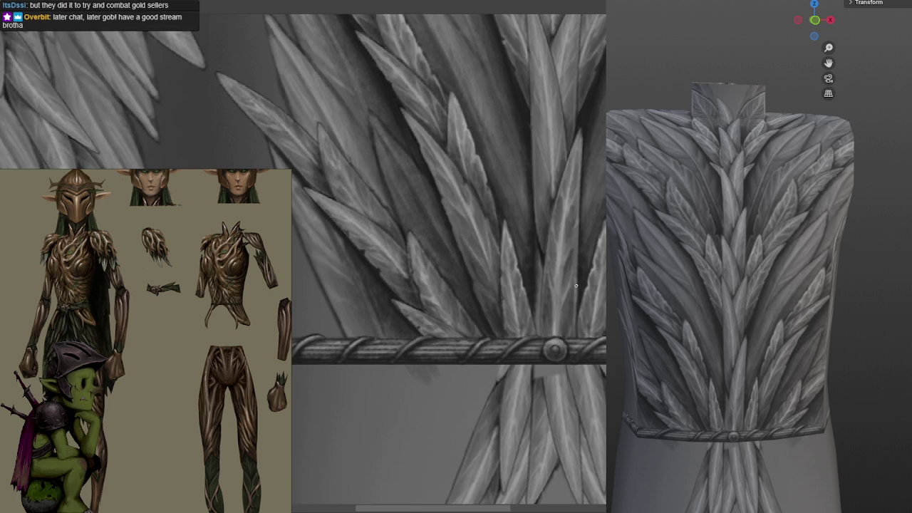
pyautogui.scroll(2, 578, 197)
pyautogui.scroll(1, 563, 228)
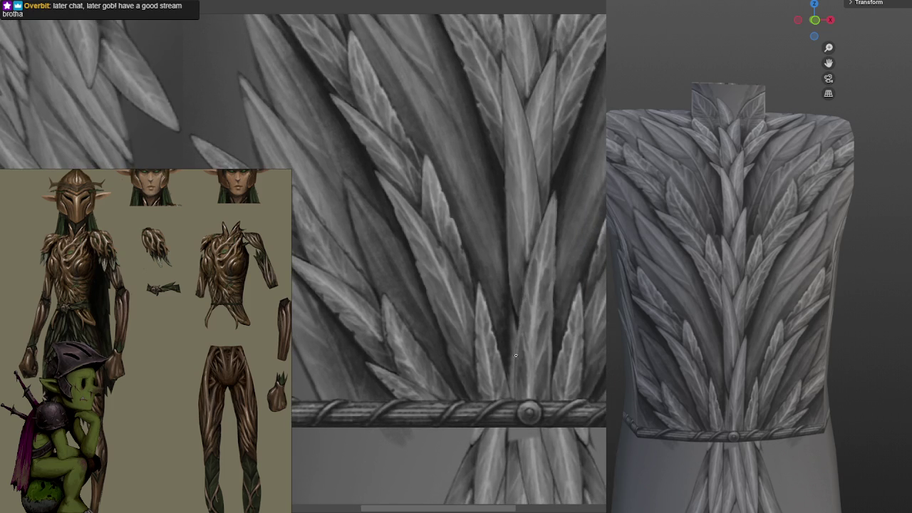
pyautogui.scroll(-3, 590, 211)
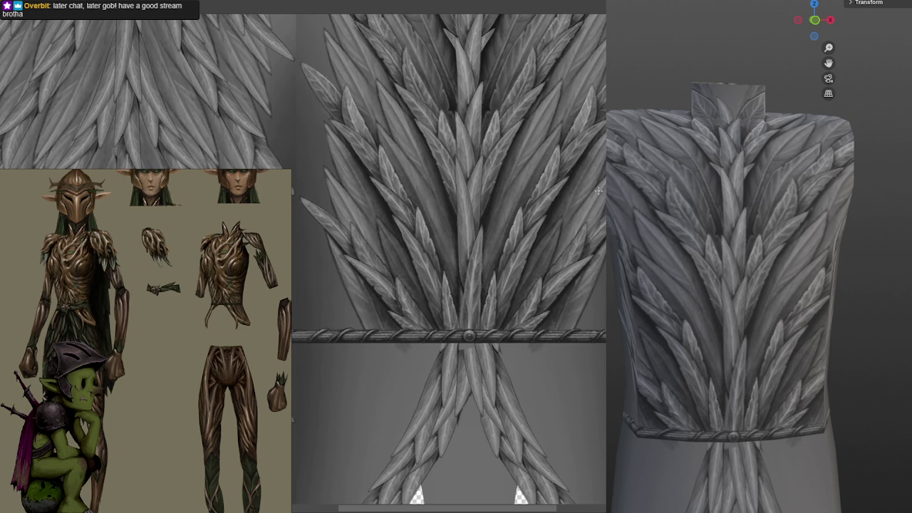
pyautogui.scroll(2, 599, 188)
pyautogui.scroll(1, 598, 186)
pyautogui.scroll(1, 571, 171)
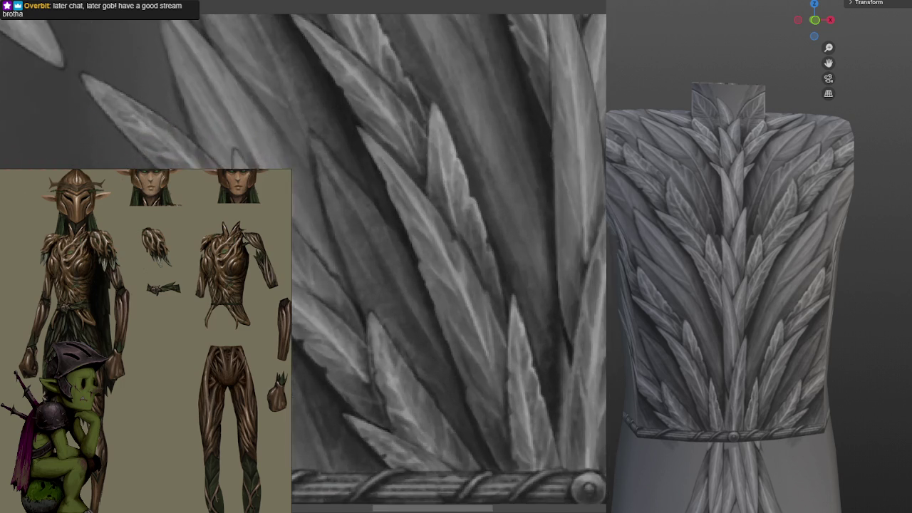
pyautogui.scroll(2, 542, 163)
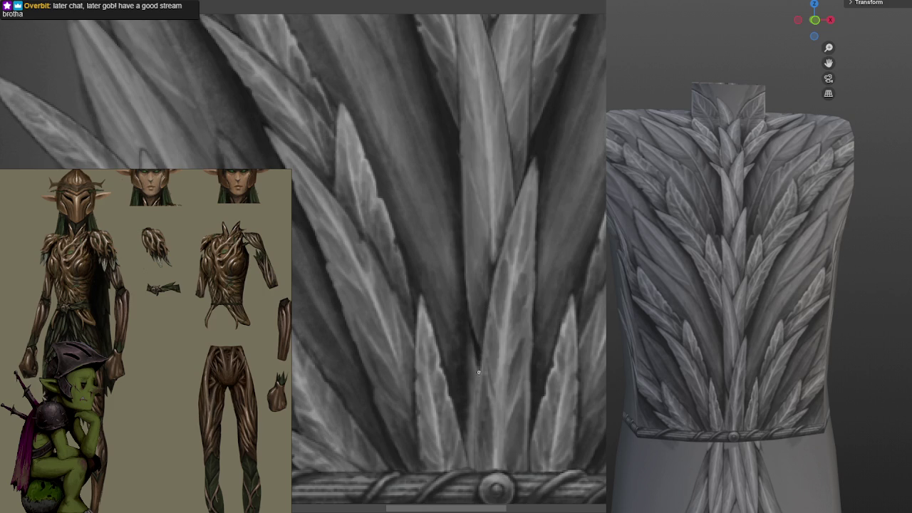
pyautogui.scroll(2, 498, 322)
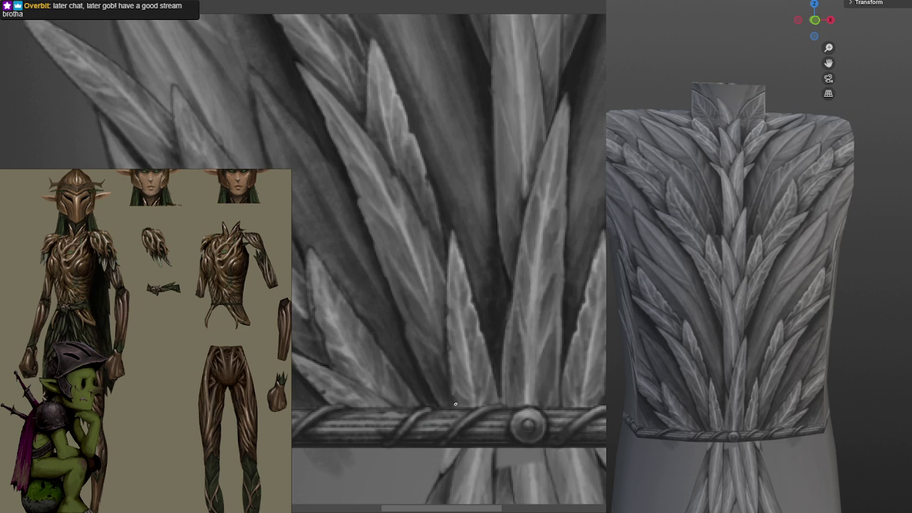
pyautogui.scroll(-2, 534, 232)
pyautogui.scroll(-2, 526, 226)
pyautogui.scroll(1, 566, 207)
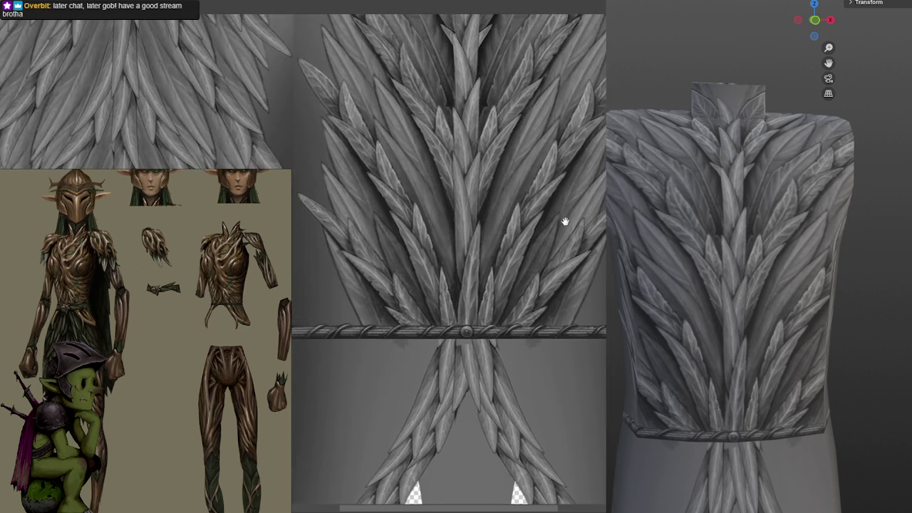
pyautogui.scroll(2, 542, 285)
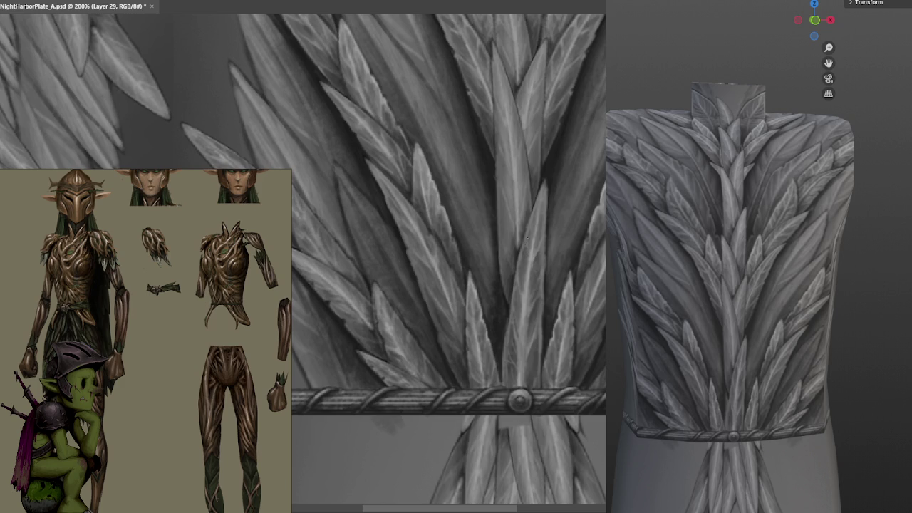
pyautogui.scroll(-2, 587, 149)
pyautogui.scroll(-1, 587, 149)
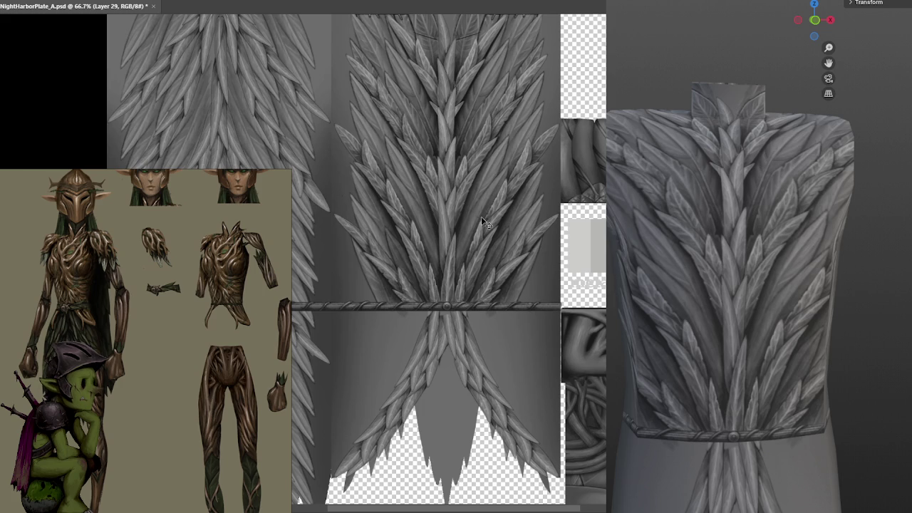
pyautogui.hotkey('ctrl', '+')
pyautogui.hotkey('ctrl', '+')
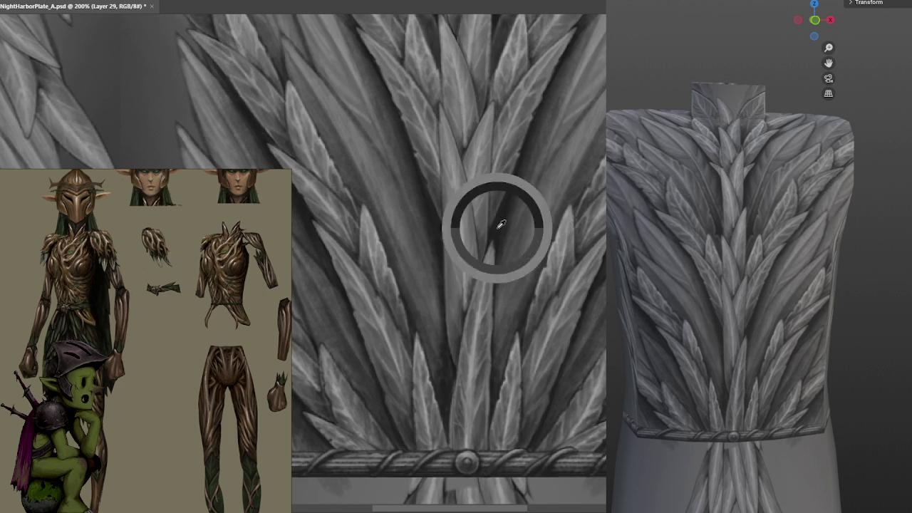
pyautogui.moveTo(499, 224); pyautogui.dragTo(525, 154)
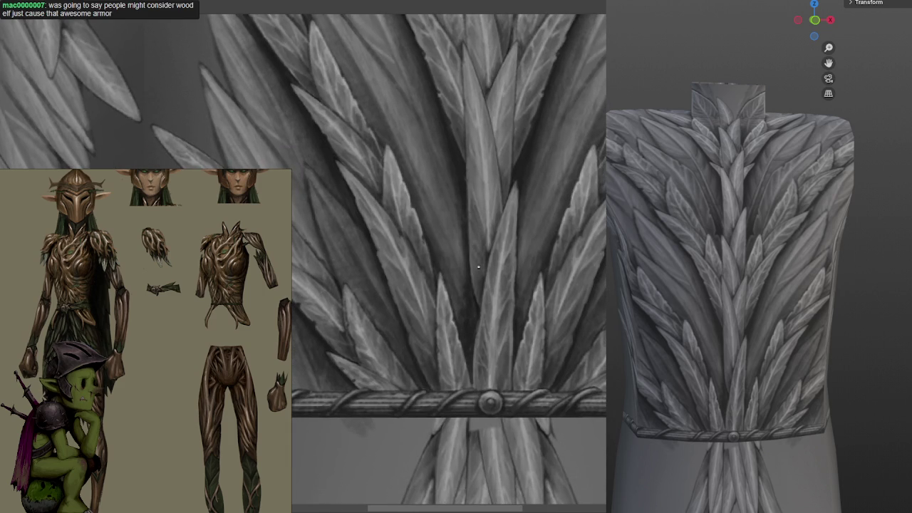
pyautogui.scroll(2, 484, 215)
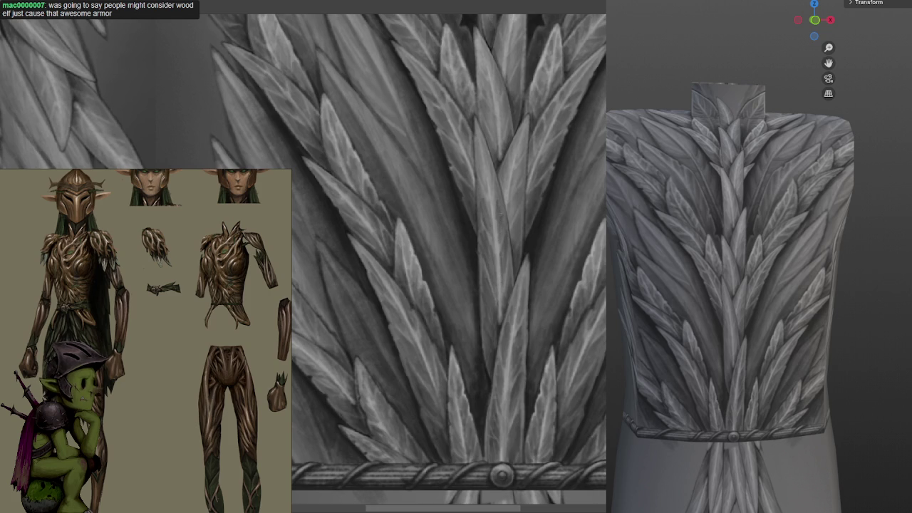
pyautogui.scroll(2, 498, 173)
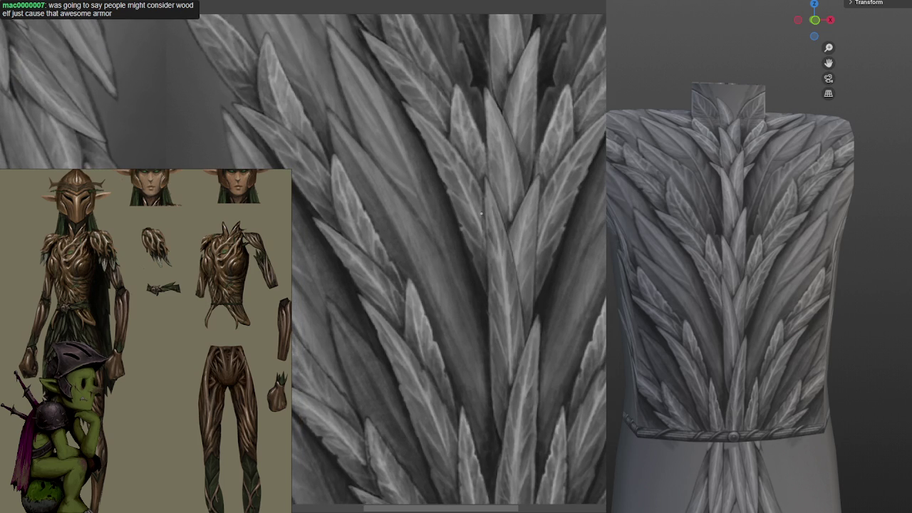
pyautogui.click(486, 237)
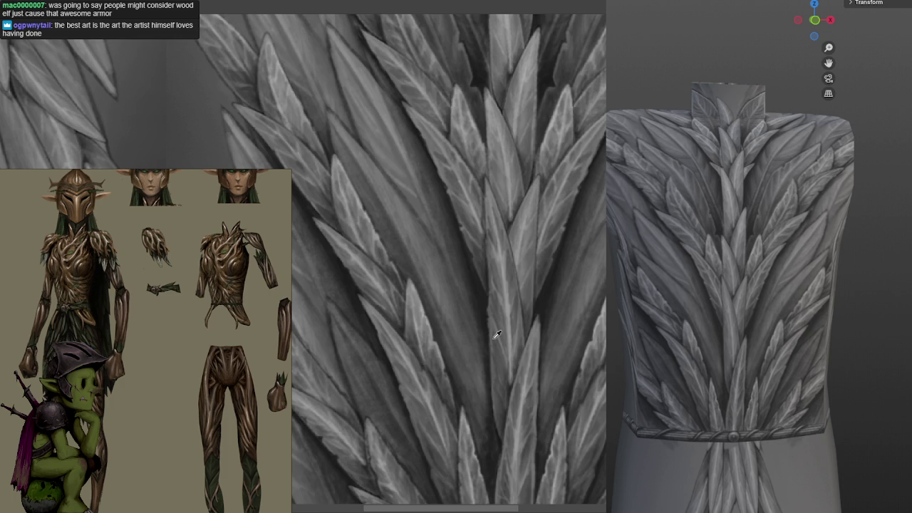
pyautogui.moveTo(493, 341)
pyautogui.mouseDown()
pyautogui.moveTo(493, 214)
pyautogui.moveTo(502, 285)
pyautogui.mouseUp()
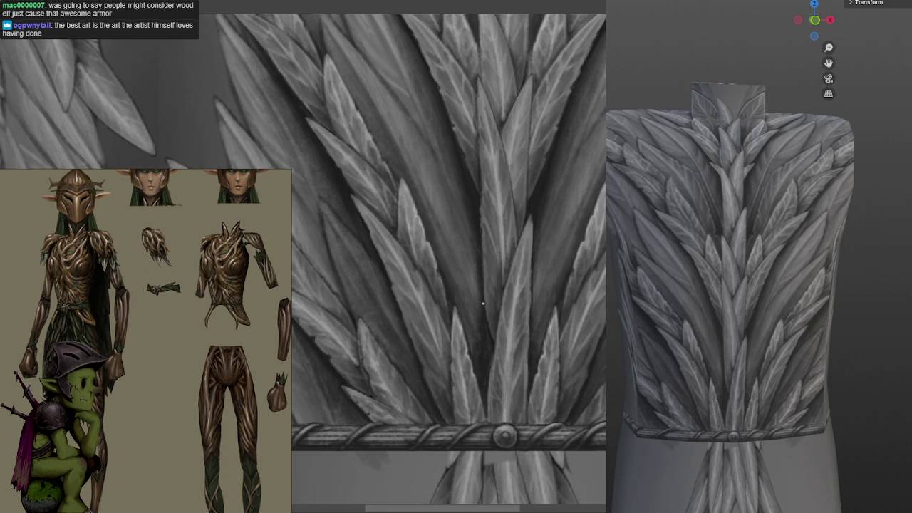
pyautogui.scroll(-2, 539, 204)
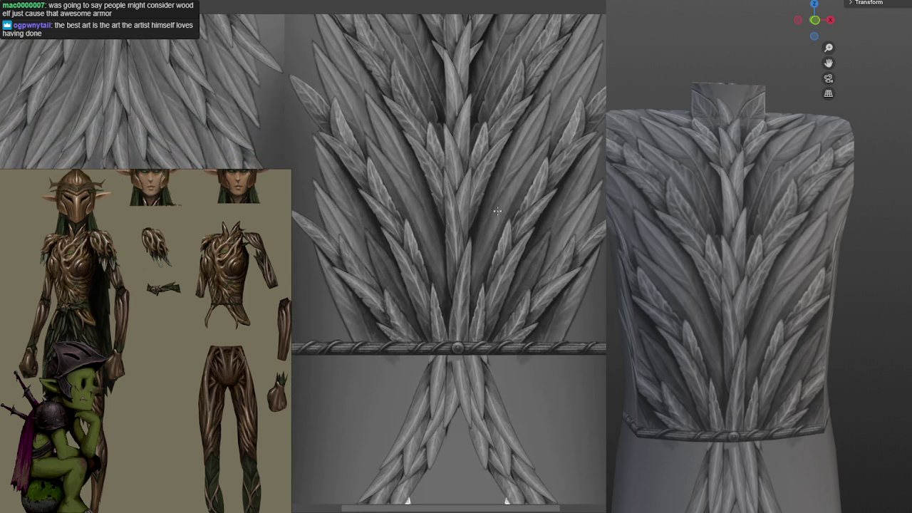
pyautogui.scroll(2, 489, 196)
pyautogui.scroll(1, 492, 207)
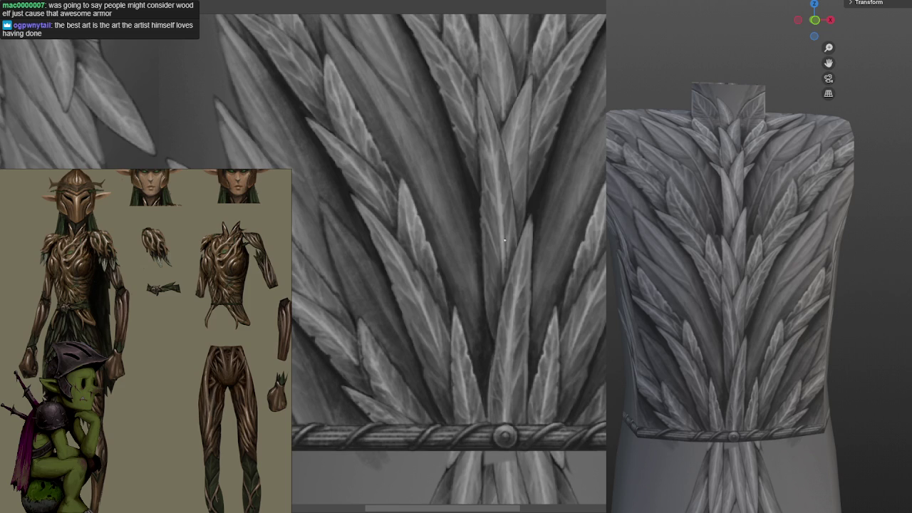
pyautogui.scroll(2, 513, 157)
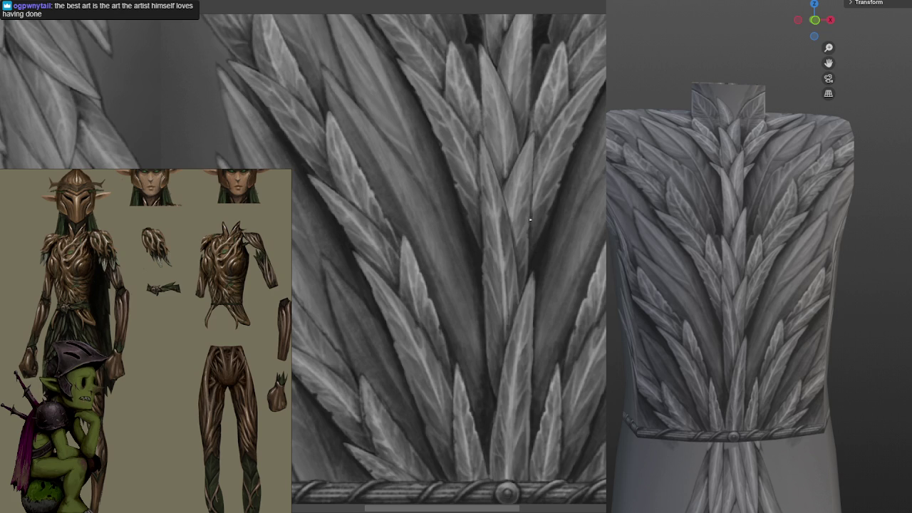
pyautogui.moveTo(547, 174); pyautogui.dragTo(547, 222)
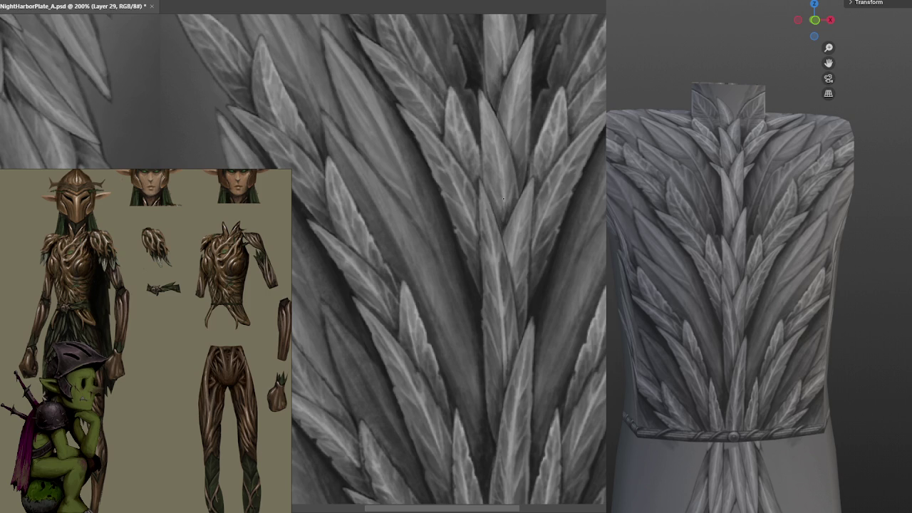
pyautogui.moveTo(512, 159); pyautogui.dragTo(510, 263)
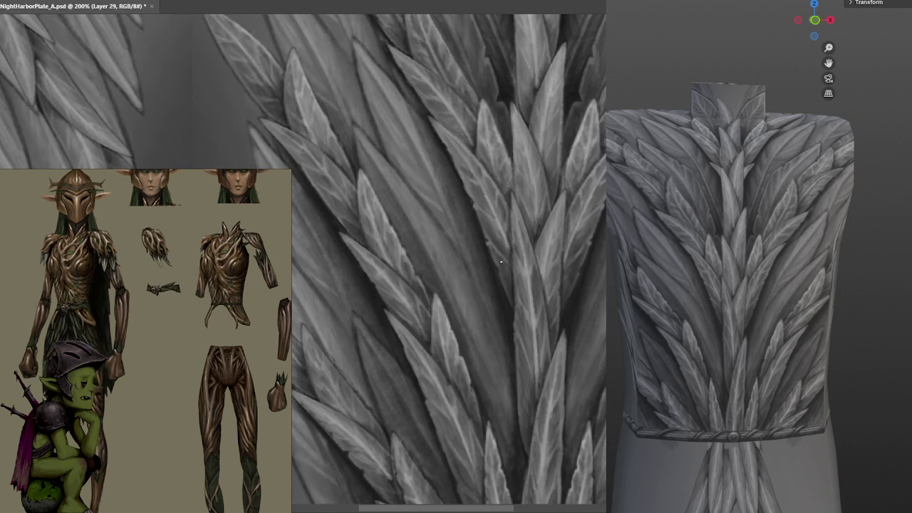
pyautogui.moveTo(495, 247); pyautogui.dragTo(502, 297)
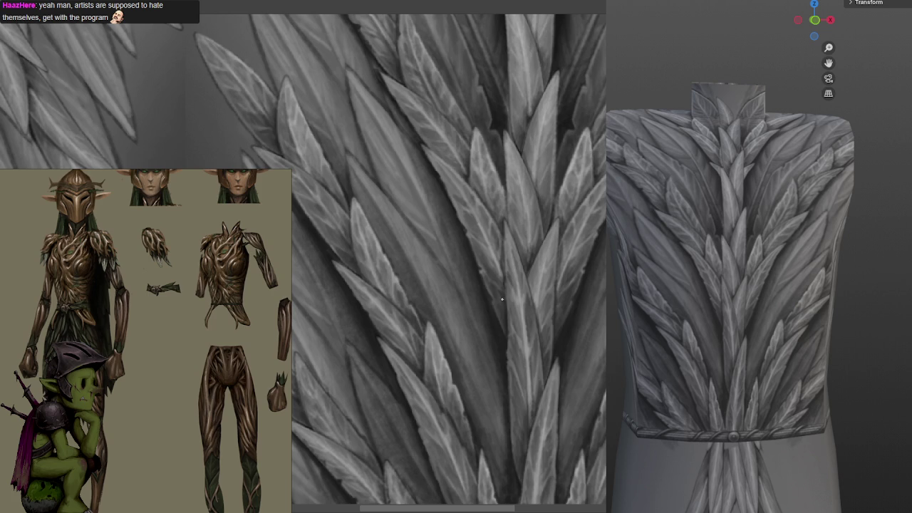
pyautogui.moveTo(549, 185); pyautogui.dragTo(537, 252)
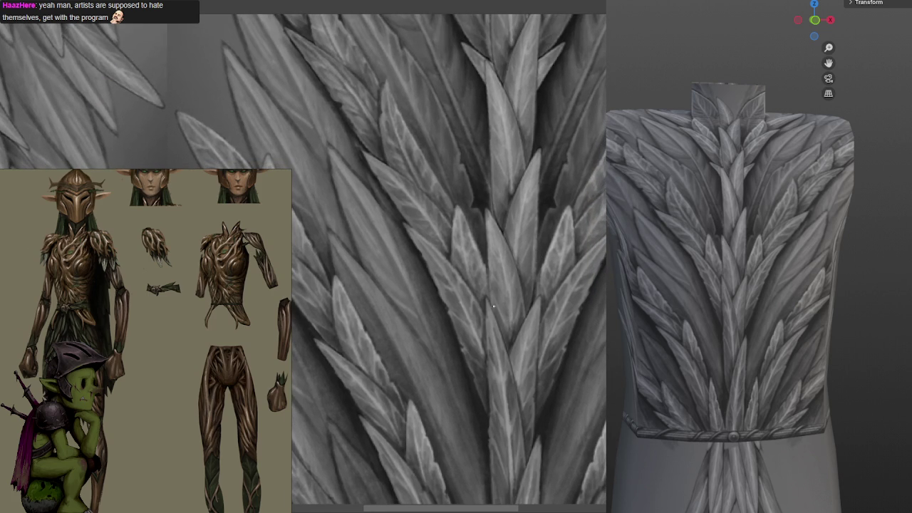
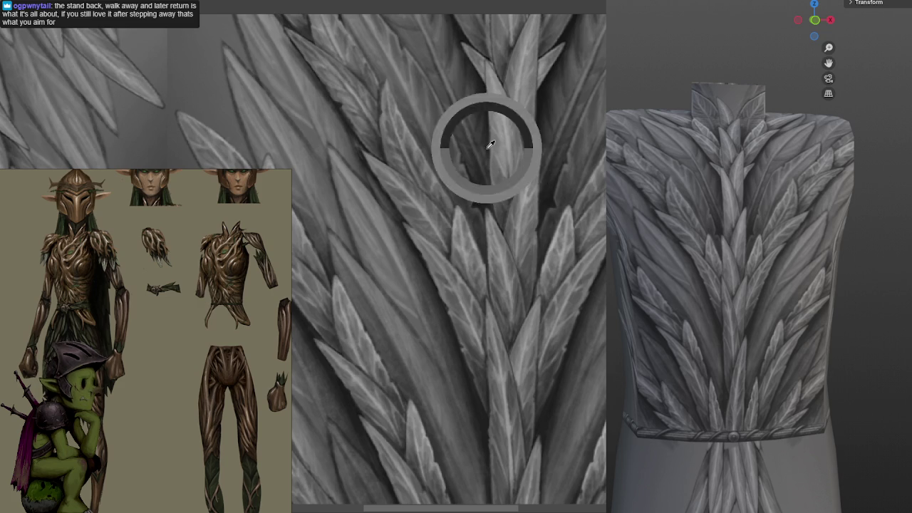
# Bring the upper feathers into view and save NightHarborPlate_A.psd.
pyautogui.moveTo(511, 105); pyautogui.dragTo(509, 158)
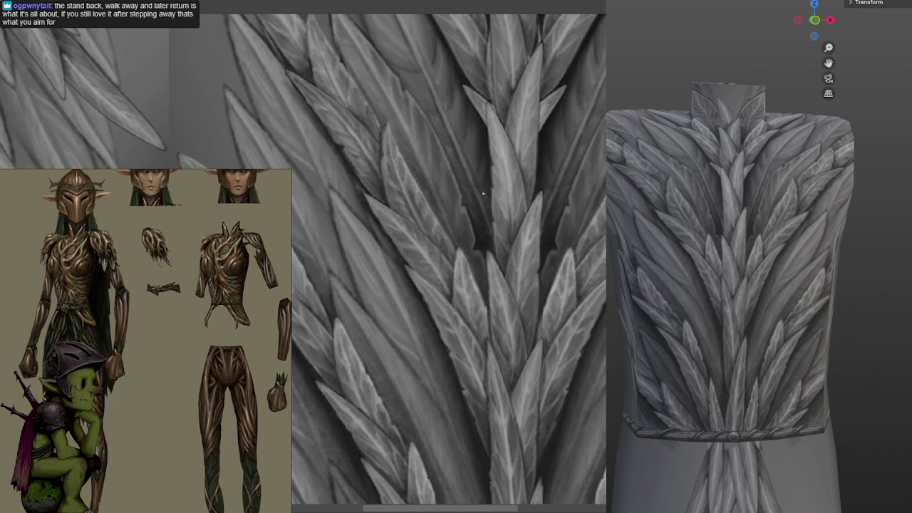
pyautogui.scroll(2, 521, 163)
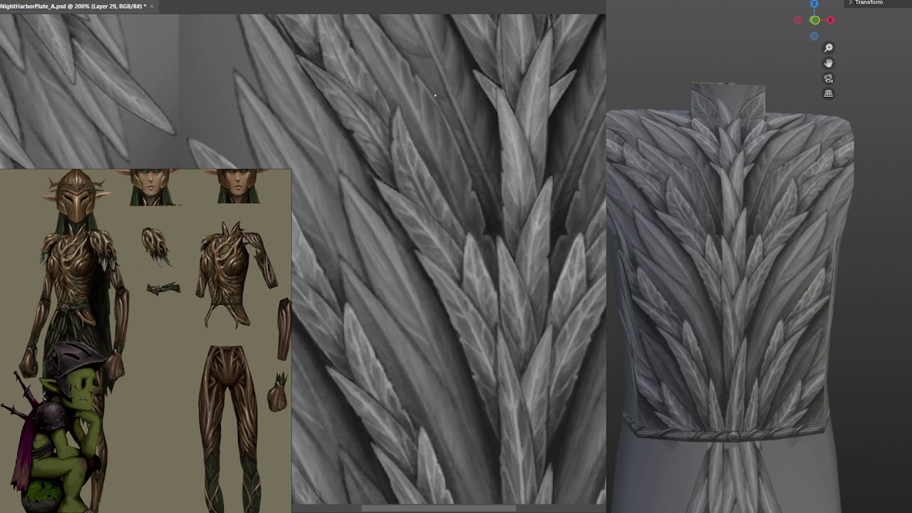
pyautogui.scroll(2, 513, 221)
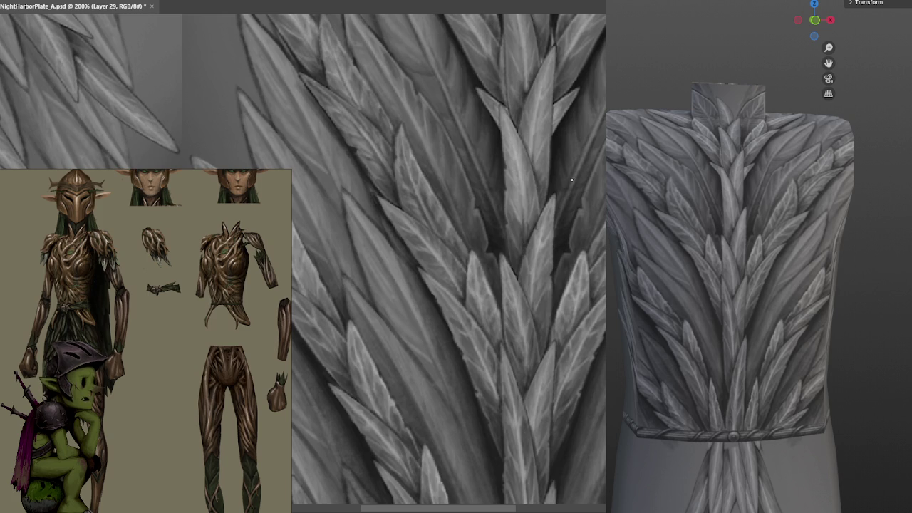
pyautogui.scroll(3, 555, 225)
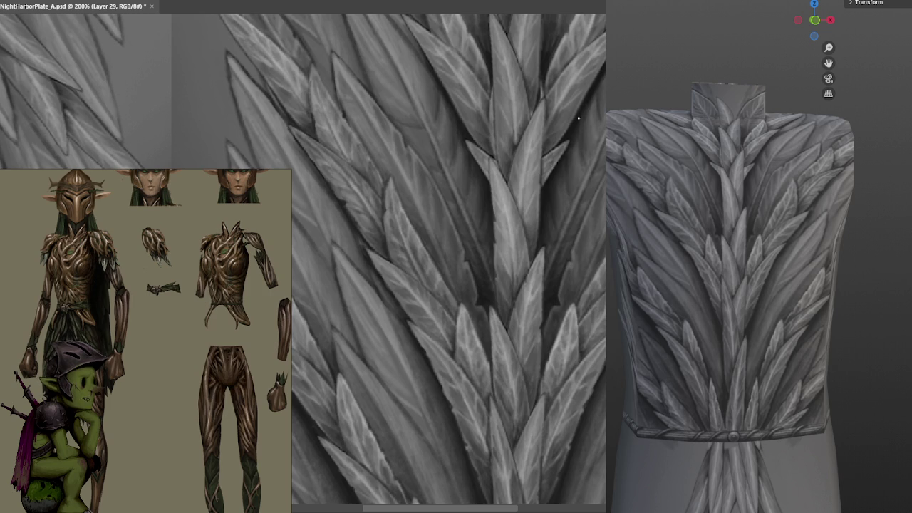
pyautogui.scroll(2, 570, 143)
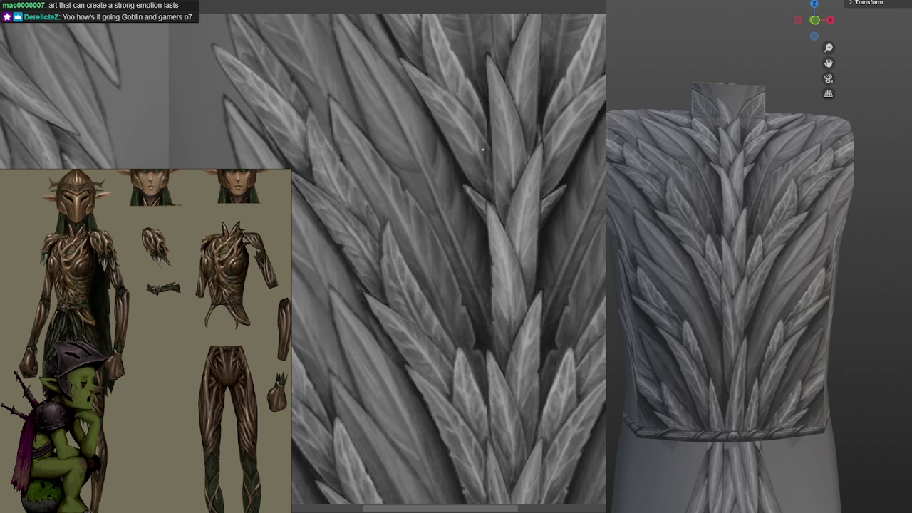
pyautogui.click(492, 134)
pyautogui.click(473, 142)
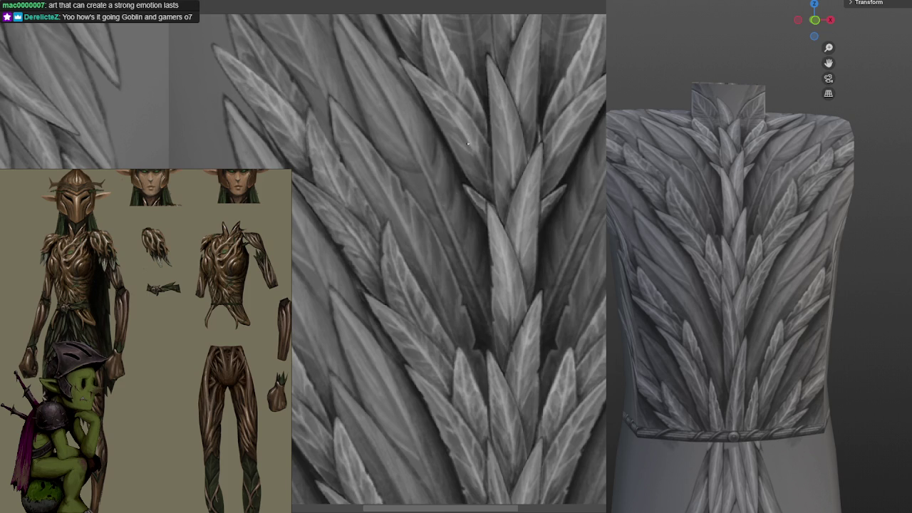
pyautogui.click(474, 101)
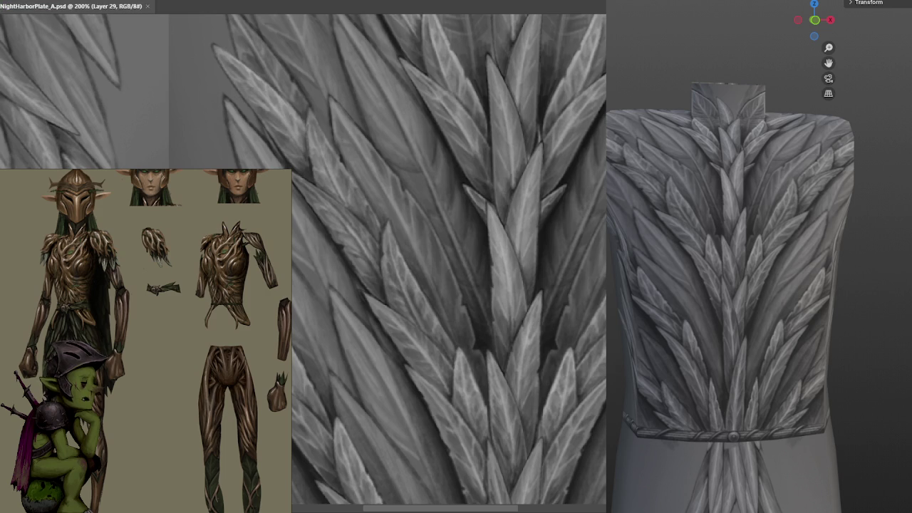
# Dab small brush marks onto the centre and upper feathers of Layer 29.
pyautogui.click(494, 212)
pyautogui.click(491, 99)
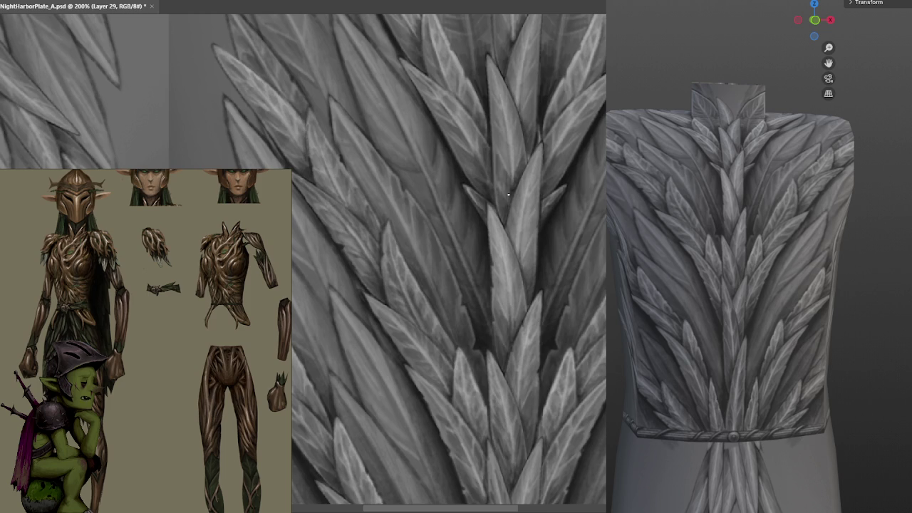
pyautogui.click(517, 171)
# Undo to reveal the underlying leaf painting and top sketch lines, then save the document.
pyautogui.hotkey('ctrl', 'z')
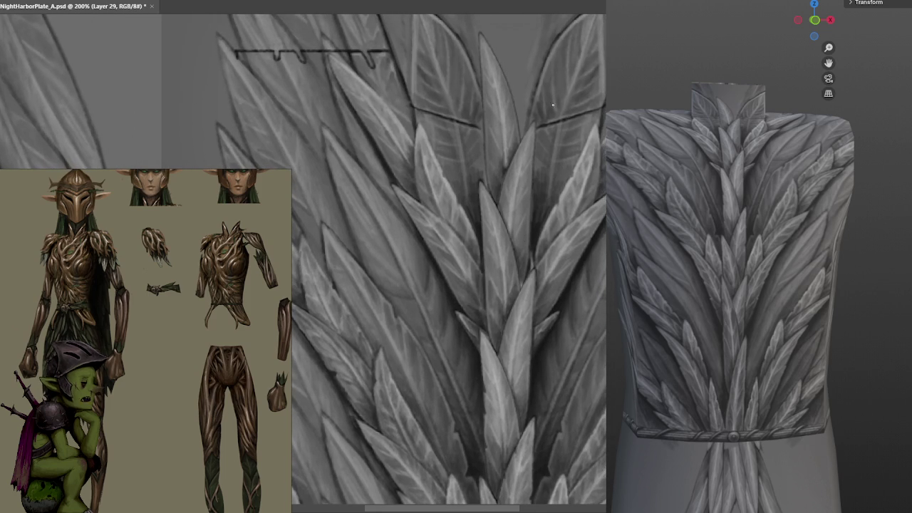
pyautogui.click(504, 309)
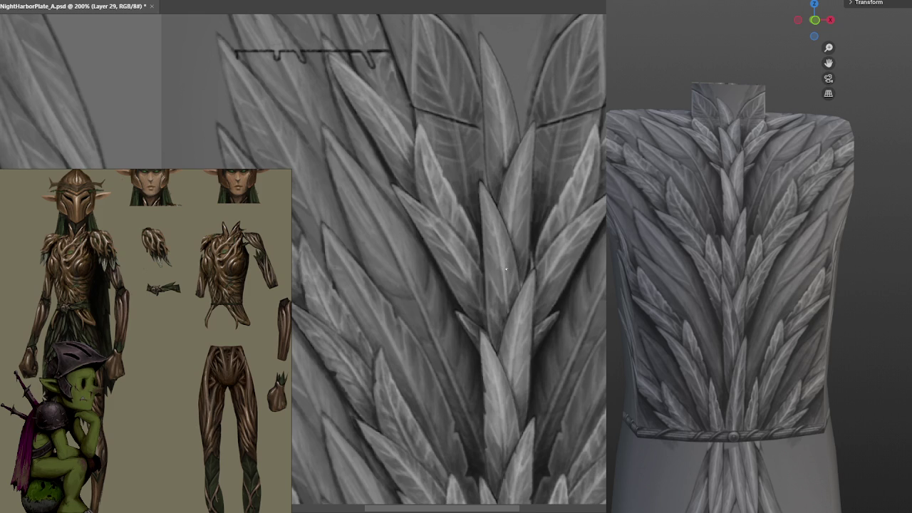
pyautogui.click(506, 309)
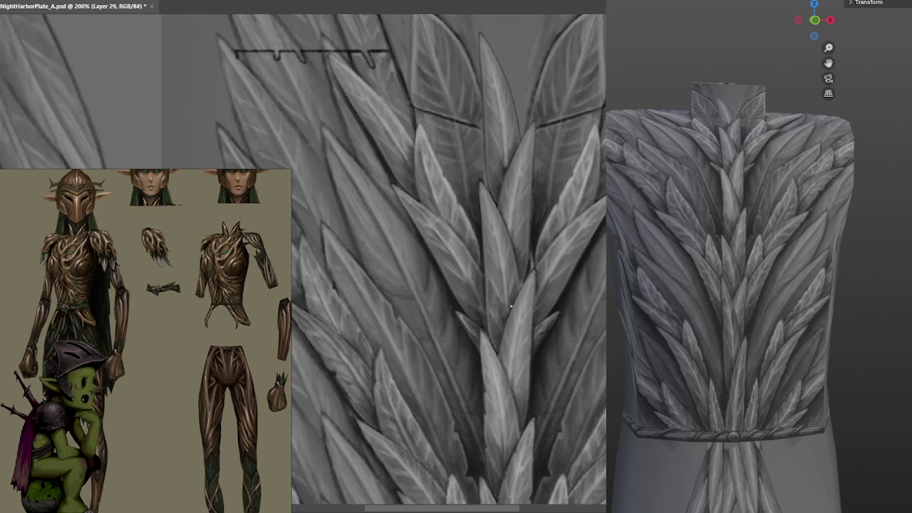
pyautogui.click(534, 229)
pyautogui.click(498, 275)
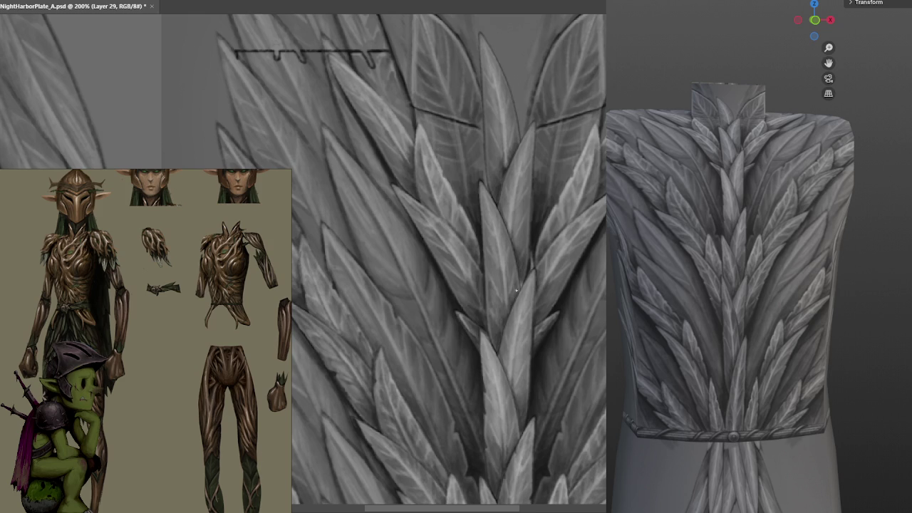
pyautogui.click(512, 305)
pyautogui.click(505, 321)
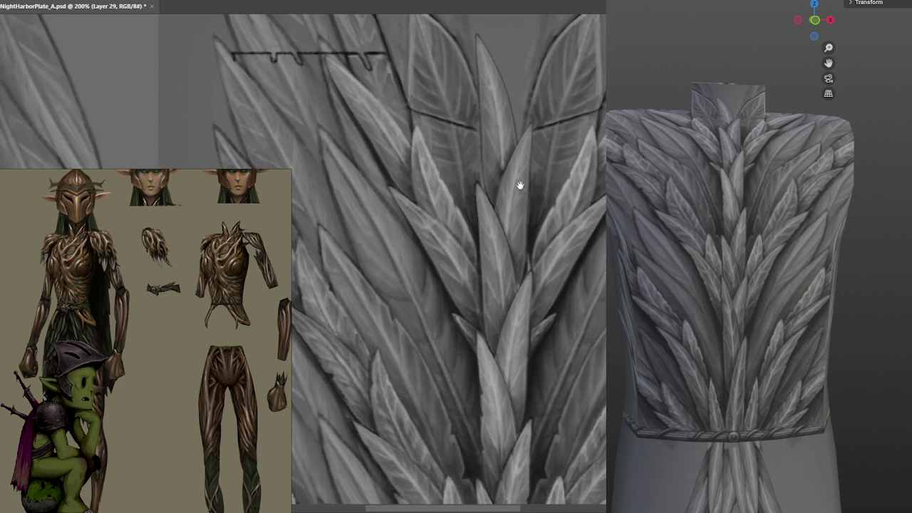
pyautogui.scroll(-1, 520, 193)
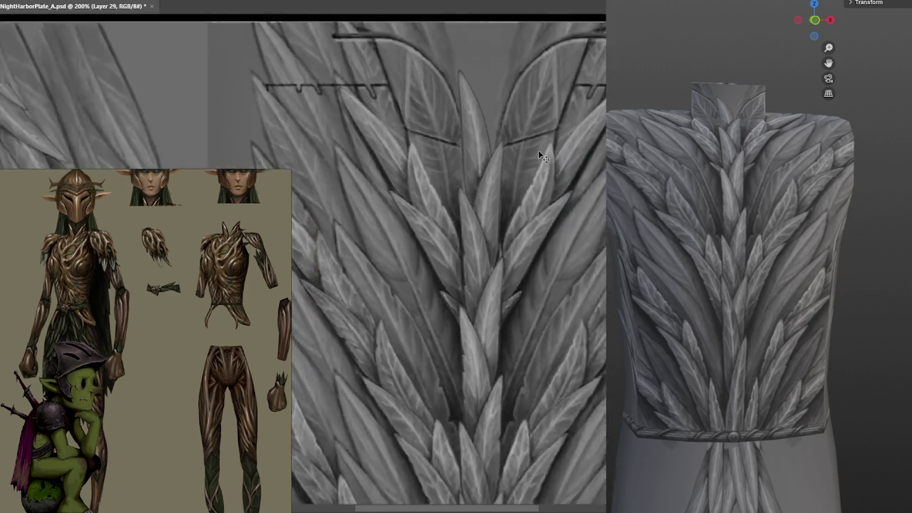
pyautogui.hotkey('ctrl', 's')
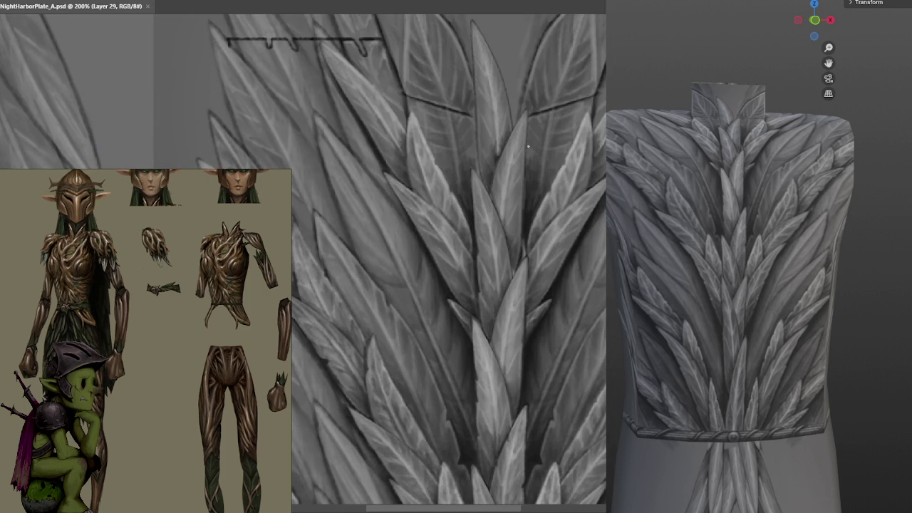
# Paint a stroke on the central feathers and darken a leaf edge with a thin line.
pyautogui.moveTo(493, 201); pyautogui.dragTo(510, 262)
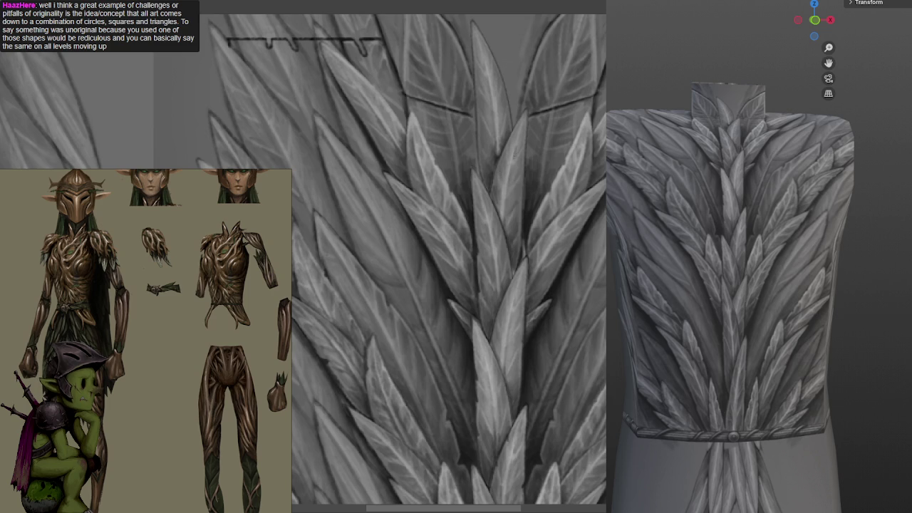
pyautogui.moveTo(502, 184); pyautogui.dragTo(503, 212)
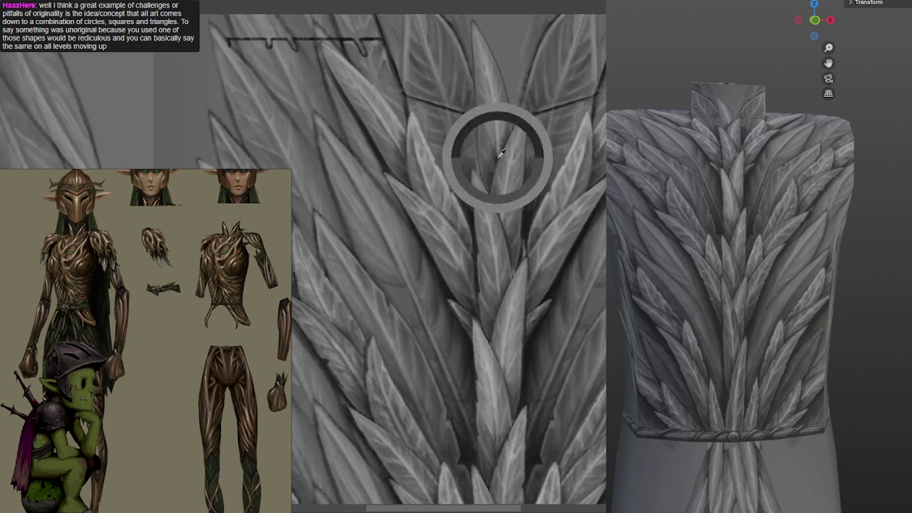
pyautogui.moveTo(512, 119); pyautogui.dragTo(484, 208)
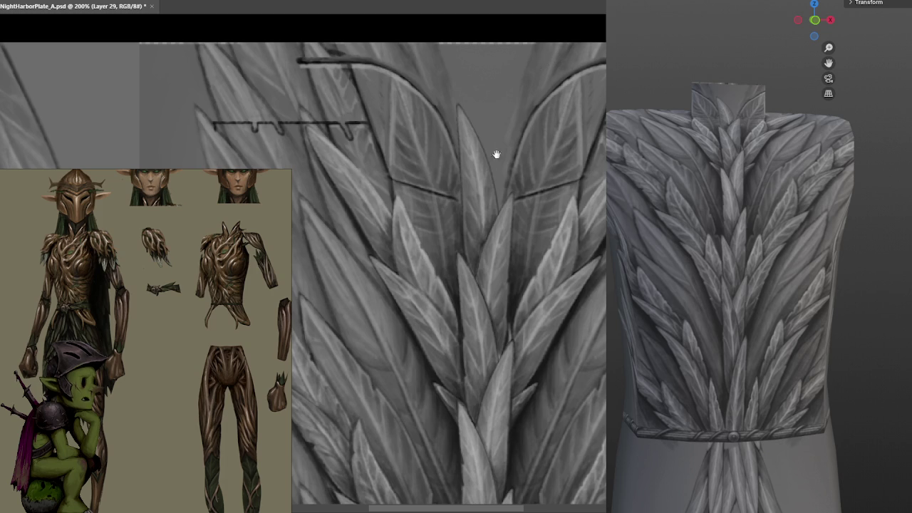
pyautogui.moveTo(476, 134); pyautogui.dragTo(486, 163)
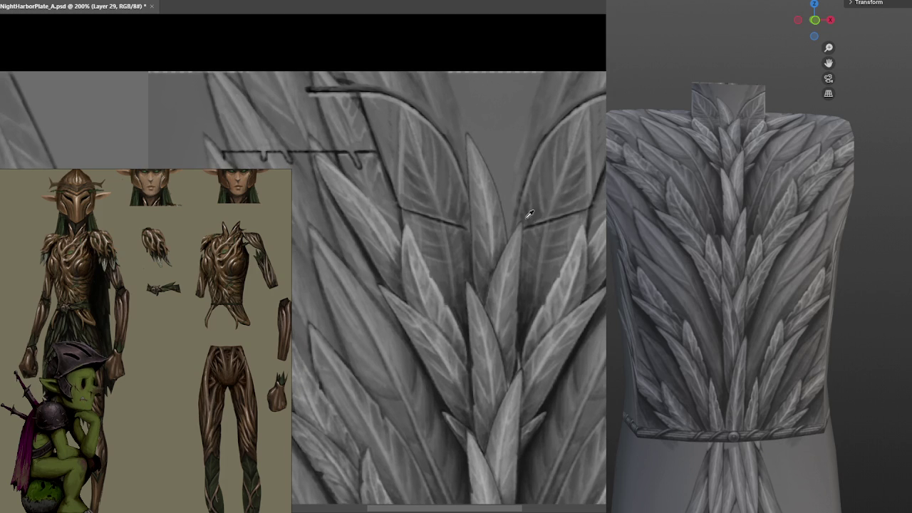
pyautogui.moveTo(526, 228); pyautogui.dragTo(518, 208)
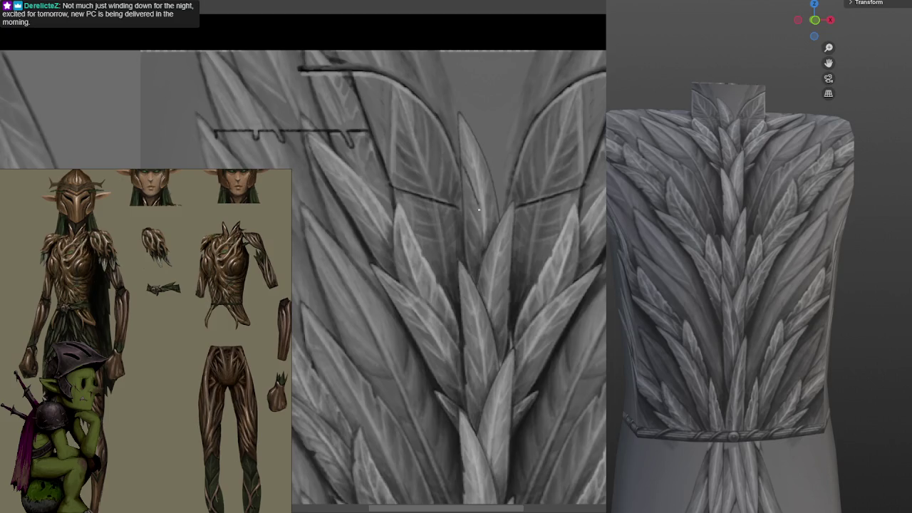
# Draw a dark line down the leaf's left edge, then zoom out to 100%.
pyautogui.moveTo(459, 156); pyautogui.dragTo(490, 243)
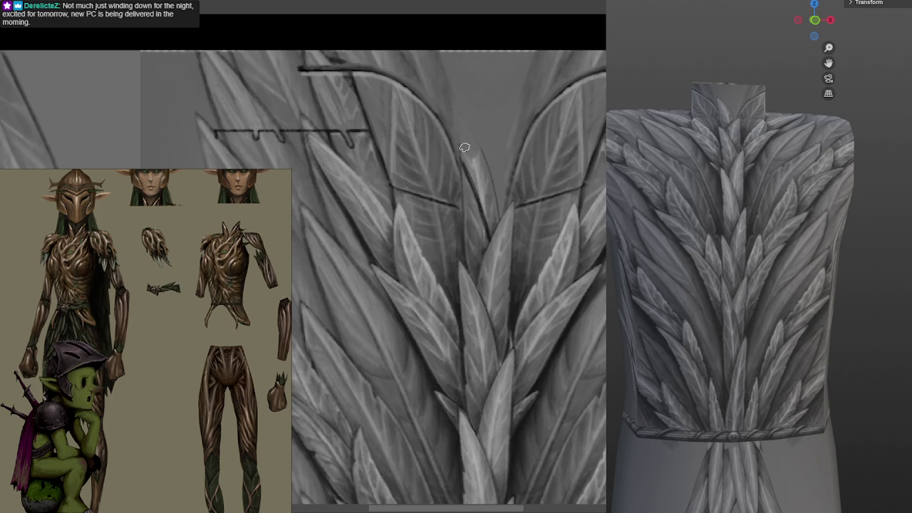
pyautogui.moveTo(482, 186); pyautogui.dragTo(497, 204)
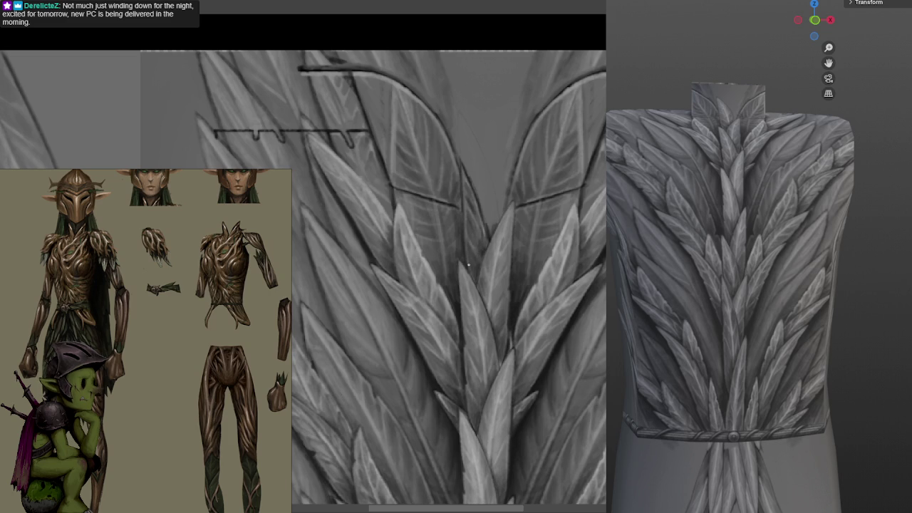
pyautogui.scroll(-2, 462, 215)
pyautogui.scroll(-2, 554, 50)
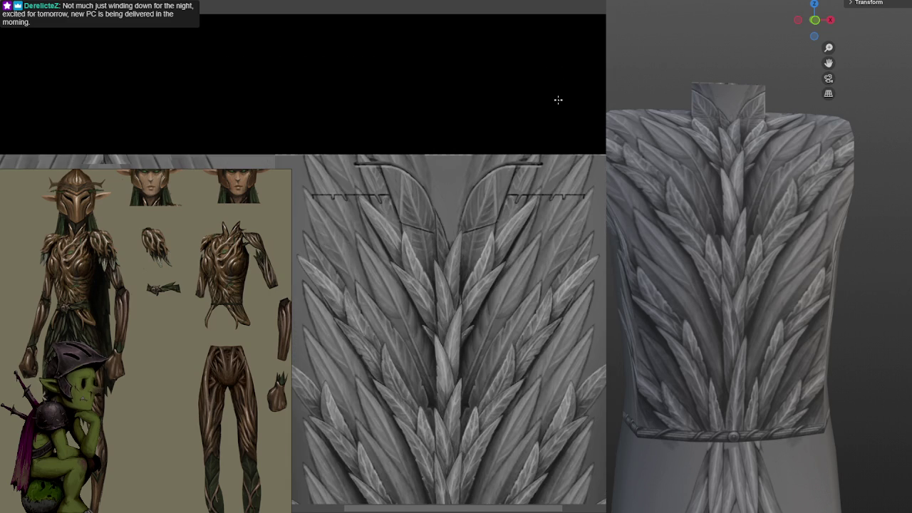
pyautogui.scroll(2, 490, 216)
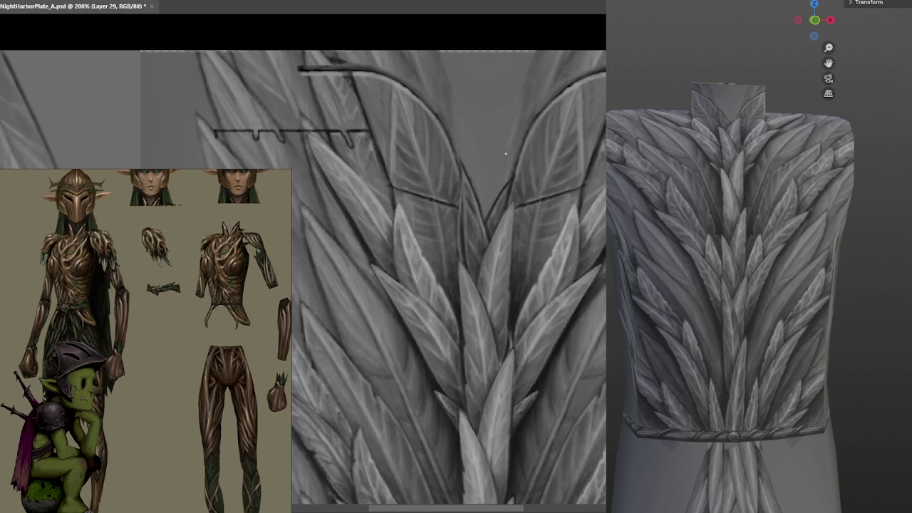
pyautogui.hotkey('ctrl', '-')
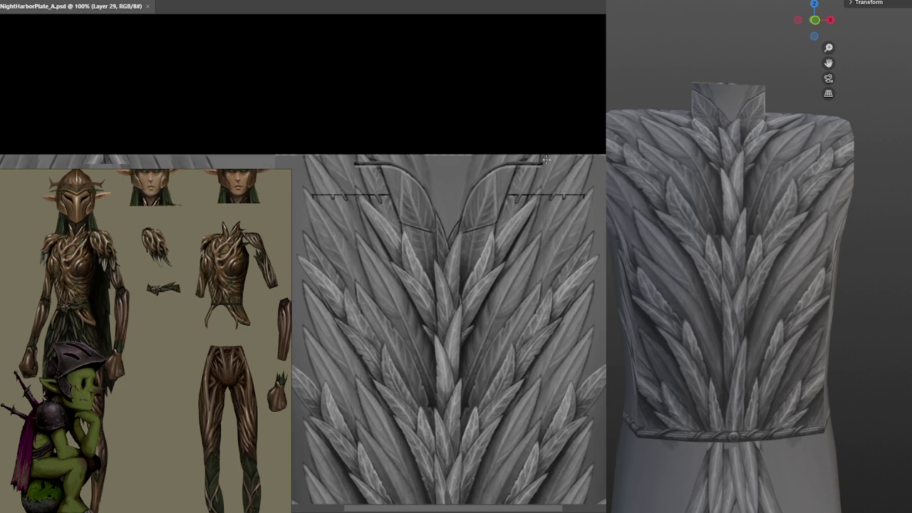
# Turn the torso preview to a three-quarter side view and dab small marks on feathers at 200%.
pyautogui.moveTo(727, 265)
pyautogui.mouseDown()
pyautogui.moveTo(771, 268)
pyautogui.moveTo(616, 279)
pyautogui.moveTo(677, 264)
pyautogui.moveTo(730, 266)
pyautogui.mouseUp()
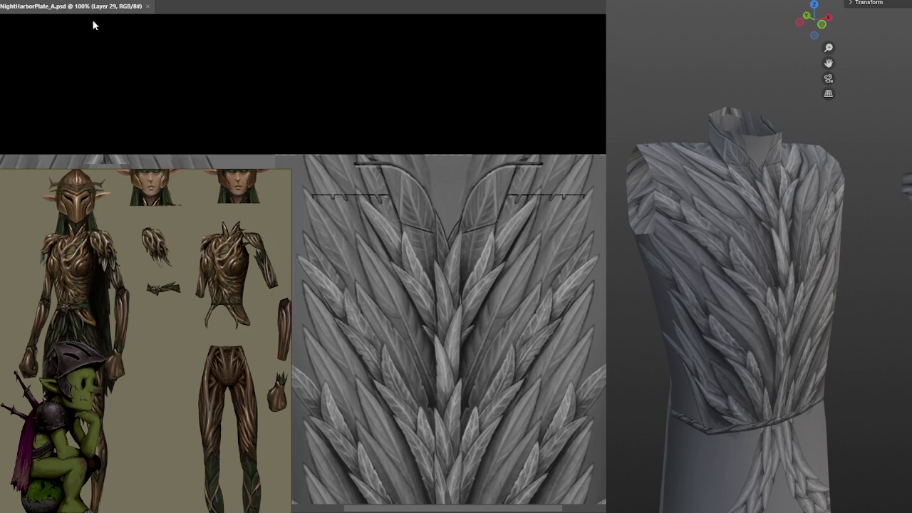
pyautogui.hotkey('ctrl', '+')
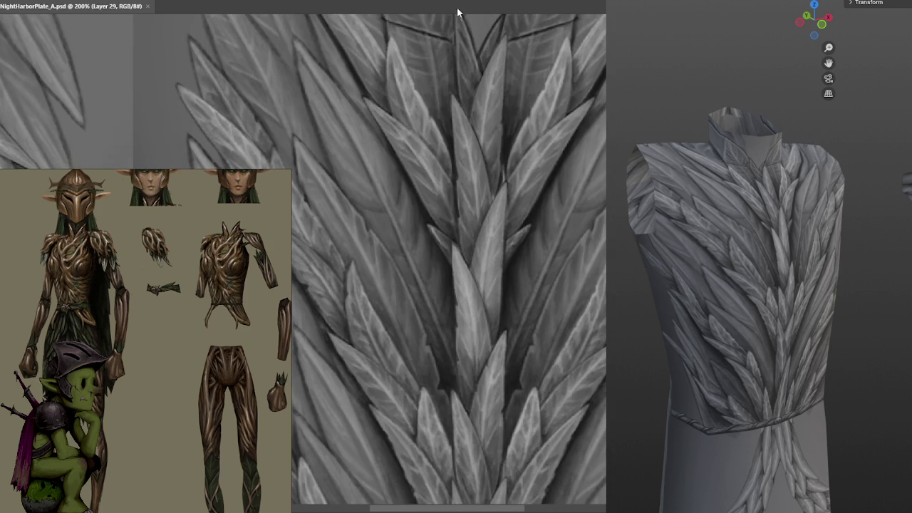
pyautogui.moveTo(490, 210)
pyautogui.mouseDown()
pyautogui.moveTo(520, 266)
pyautogui.moveTo(542, 179)
pyautogui.moveTo(517, 227)
pyautogui.mouseUp()
pyautogui.click(518, 227)
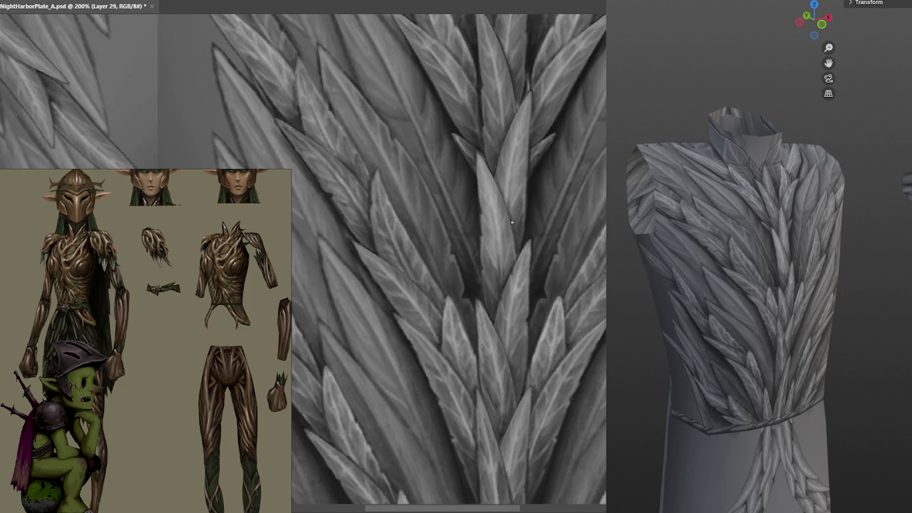
pyautogui.click(527, 176)
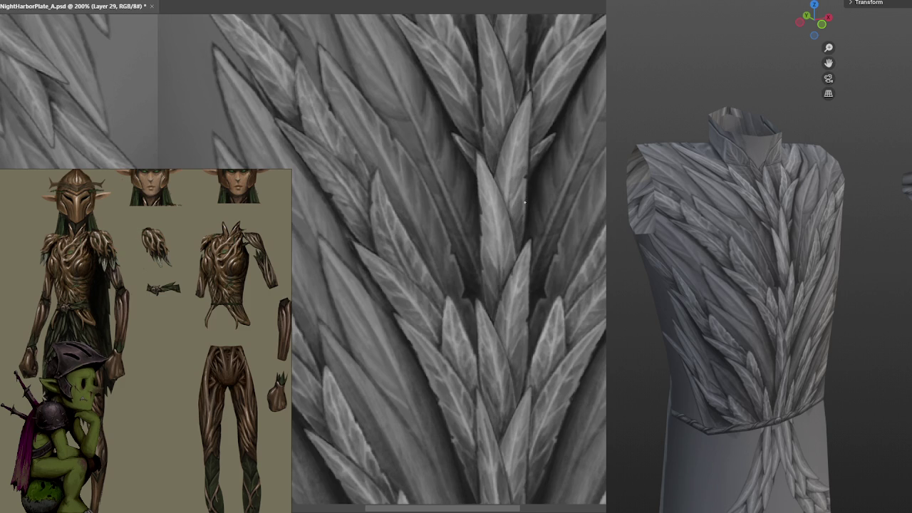
pyautogui.moveTo(538, 180); pyautogui.dragTo(529, 228)
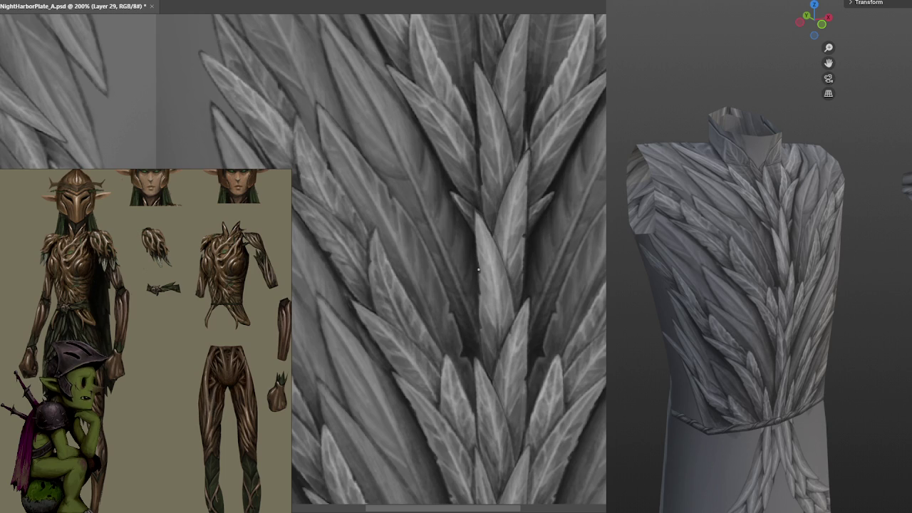
pyautogui.moveTo(479, 149); pyautogui.dragTo(541, 179)
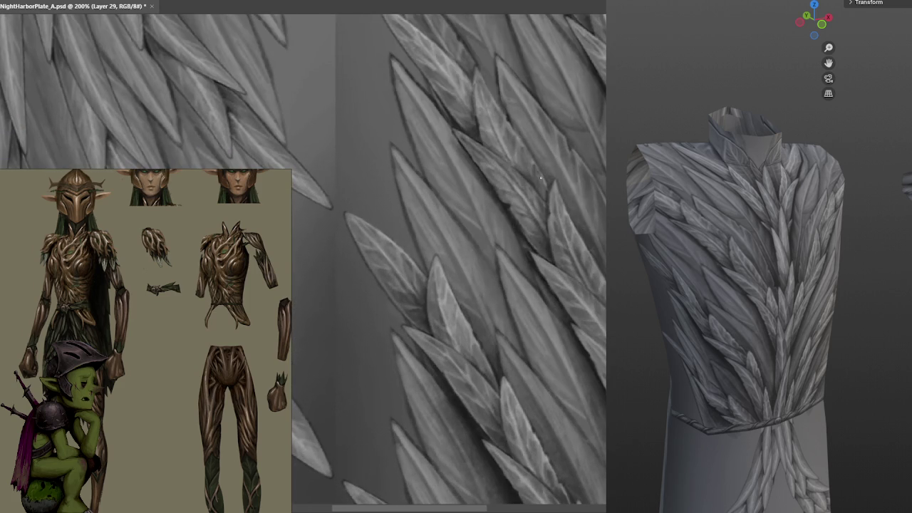
# Pan and zoom around different feather areas of the texture.
pyautogui.click(542, 186)
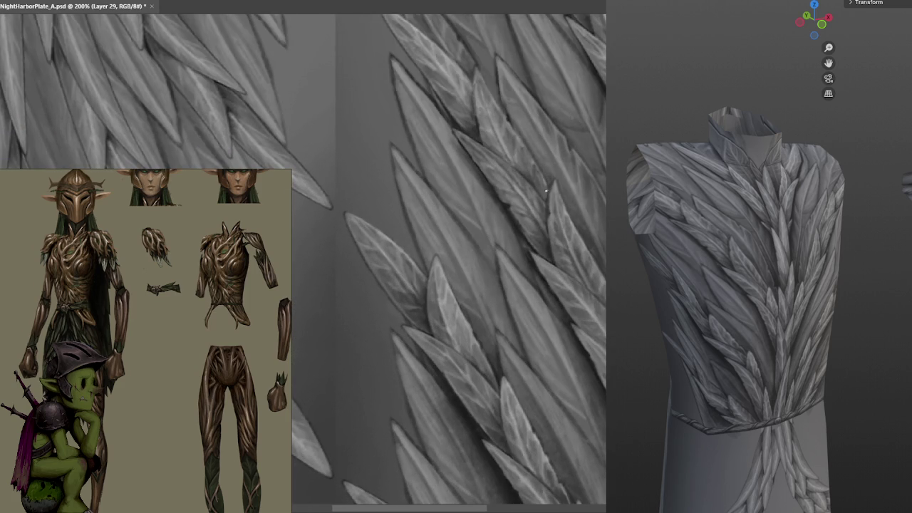
pyautogui.moveTo(568, 168); pyautogui.dragTo(505, 203)
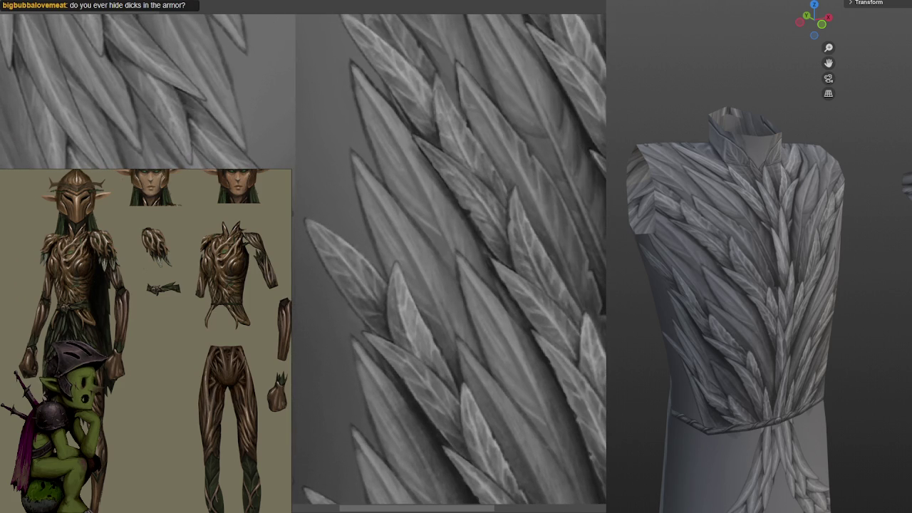
pyautogui.scroll(-3, 504, 203)
pyautogui.scroll(1, 542, 227)
pyautogui.click(542, 226)
pyautogui.scroll(-2, 541, 227)
pyautogui.scroll(-1, 541, 227)
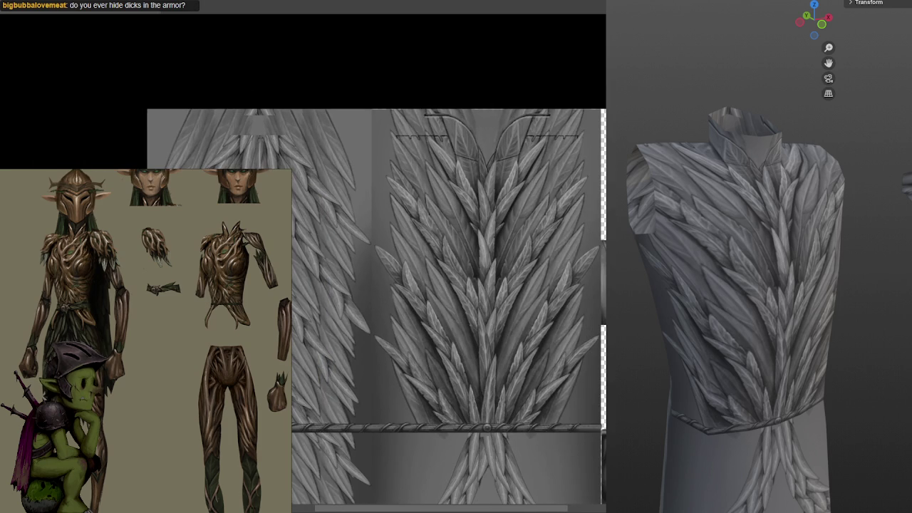
pyautogui.scroll(-1, 492, 207)
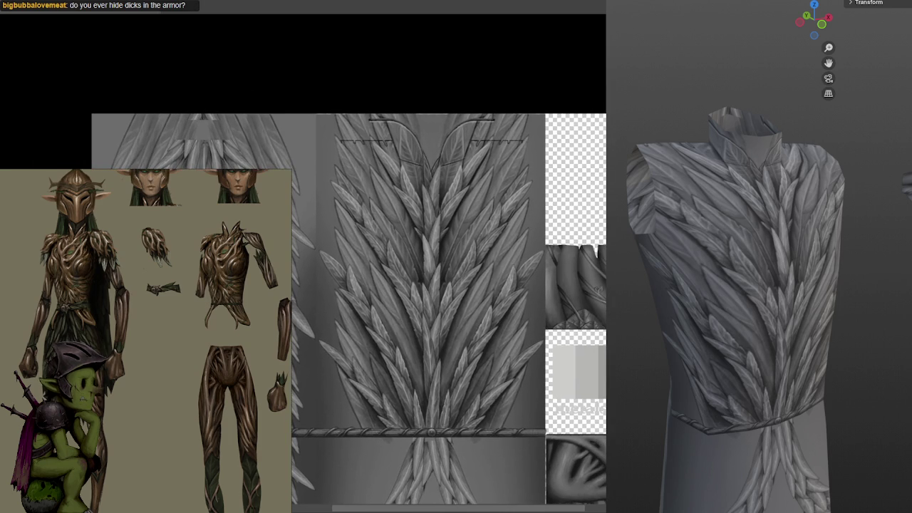
pyautogui.scroll(4, 491, 206)
pyautogui.scroll(1, 566, 271)
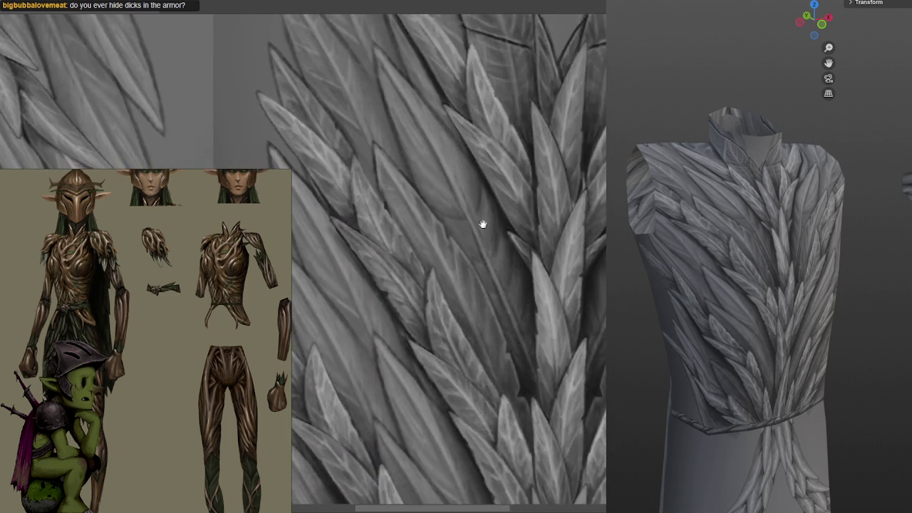
pyautogui.scroll(2, 508, 202)
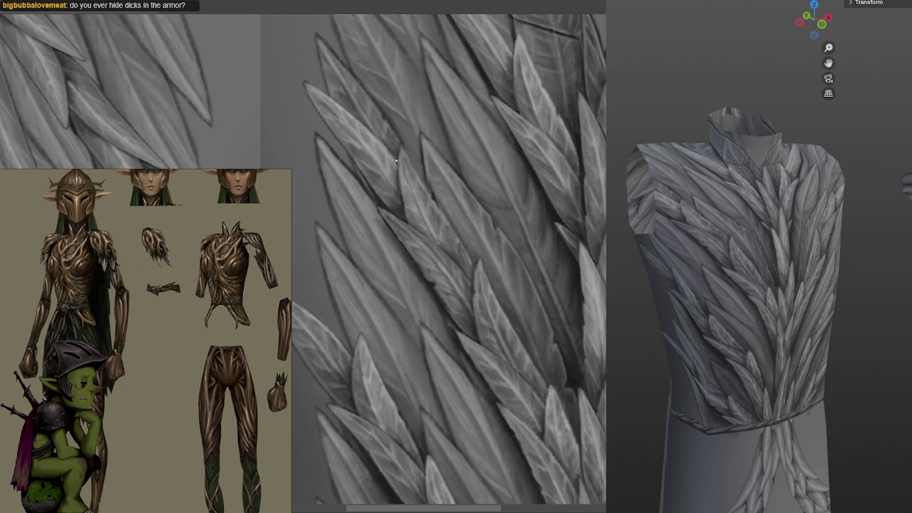
# Zoom out to show the full feather panel and belt, and turn the torso preview front-on.
pyautogui.moveTo(407, 204); pyautogui.dragTo(452, 150)
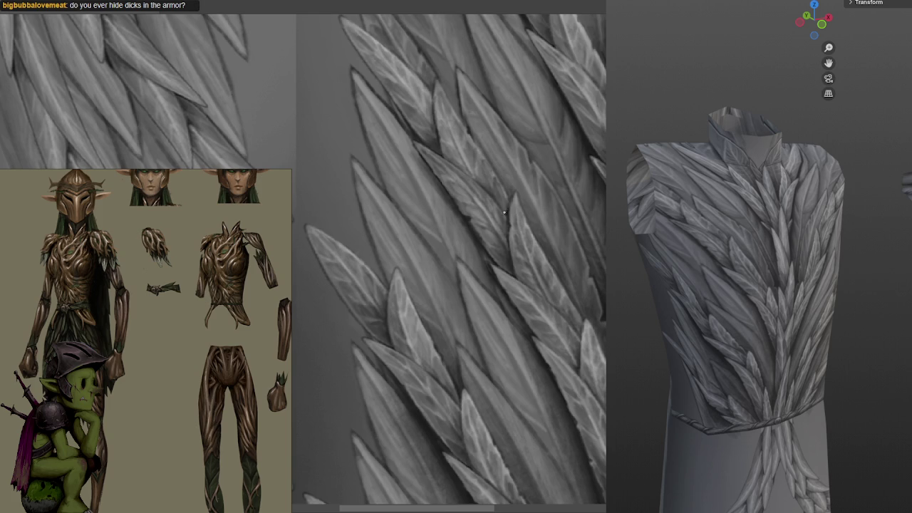
pyautogui.scroll(-2, 522, 225)
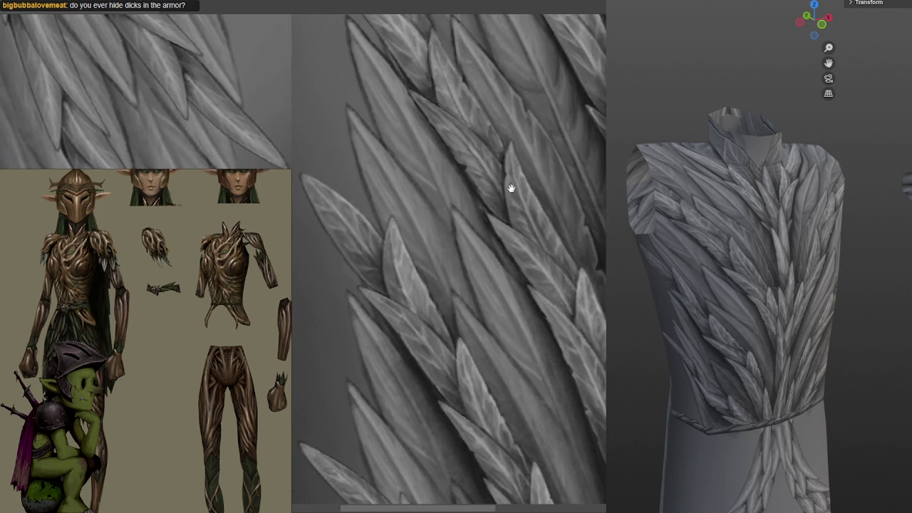
pyautogui.scroll(-2, 509, 196)
pyautogui.scroll(-1, 509, 196)
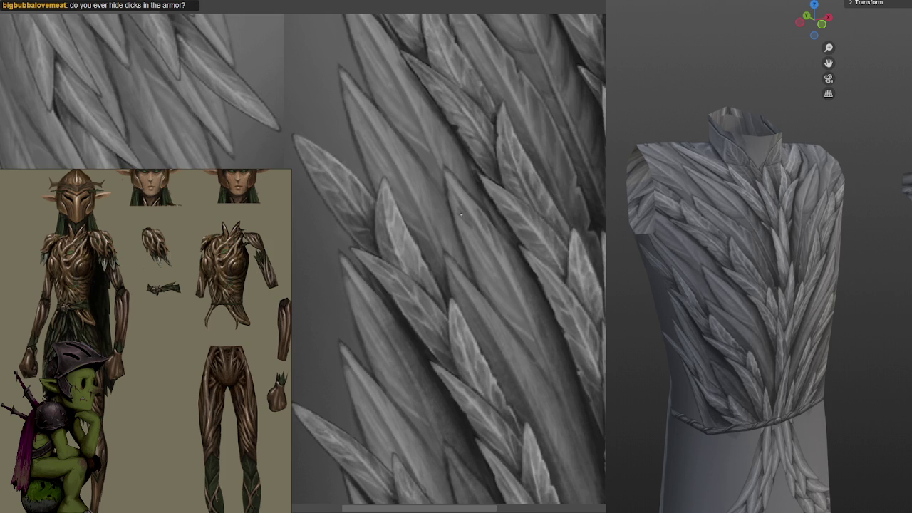
pyautogui.scroll(-3, 603, 200)
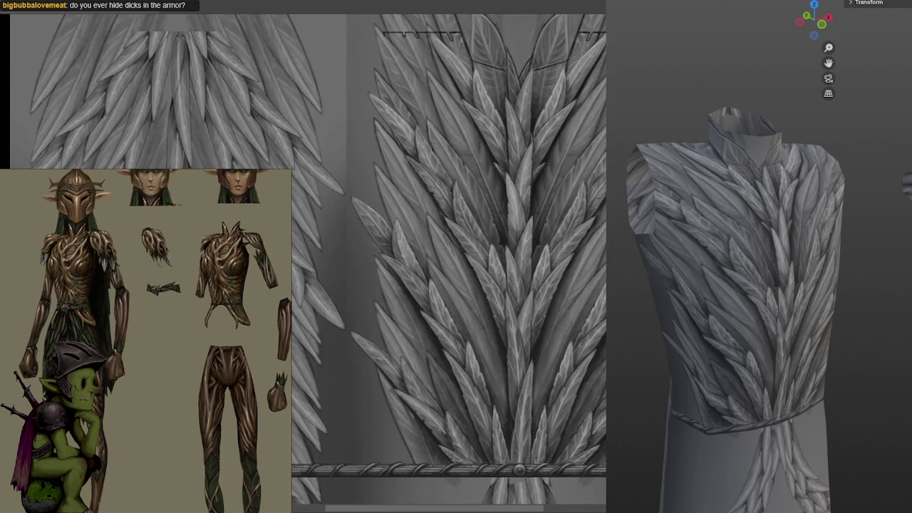
pyautogui.scroll(-1, 604, 200)
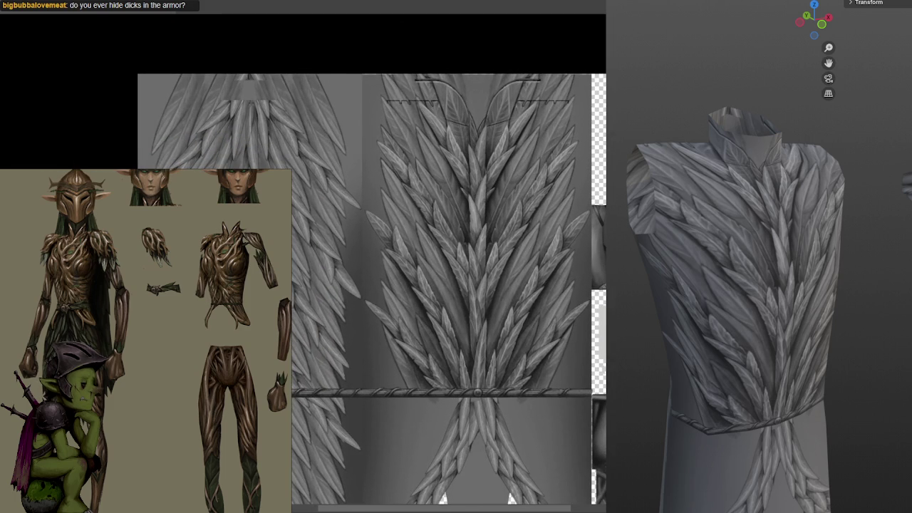
pyautogui.moveTo(712, 342); pyautogui.dragTo(796, 344)
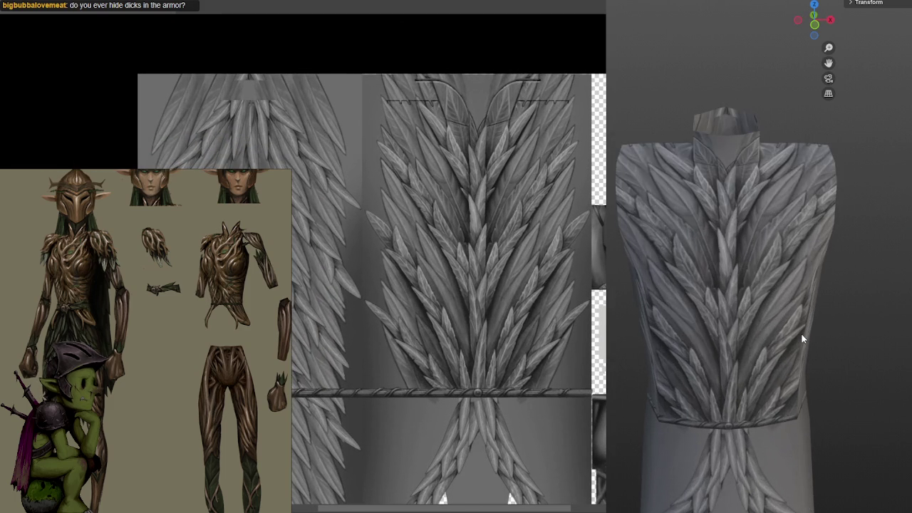
# Zoom the canvas in close on the painted feathers.
pyautogui.scroll(2, 801, 333)
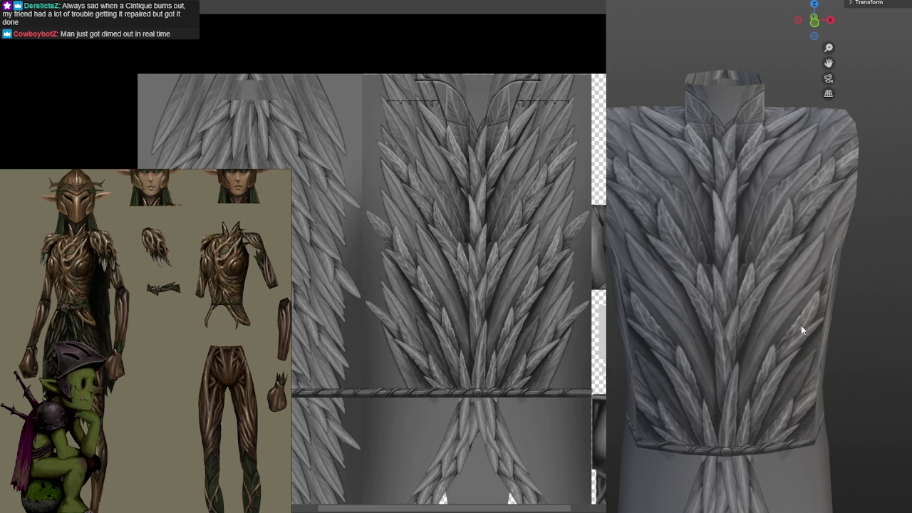
pyautogui.scroll(3, 512, 268)
pyautogui.scroll(3, 562, 220)
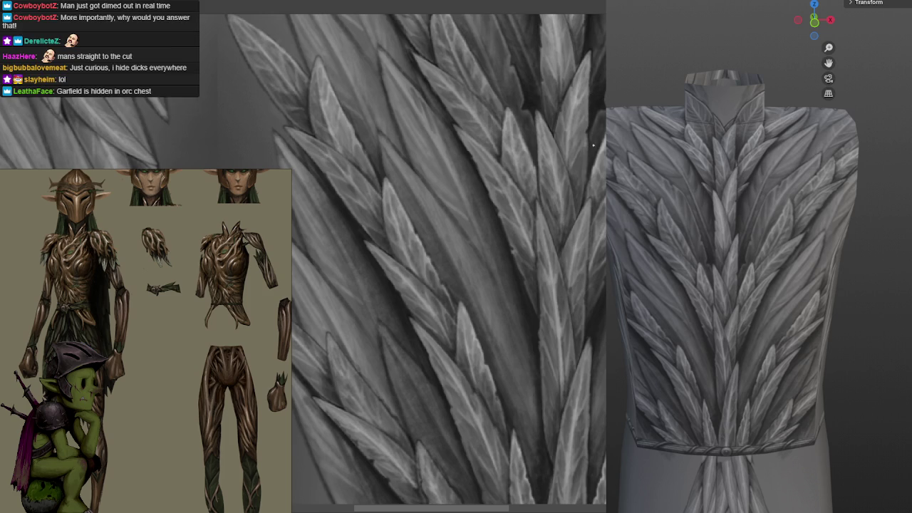
# Pan and zoom to frame the lower feathers just above the belt.
pyautogui.moveTo(575, 238); pyautogui.dragTo(566, 158)
pyautogui.scroll(2, 566, 159)
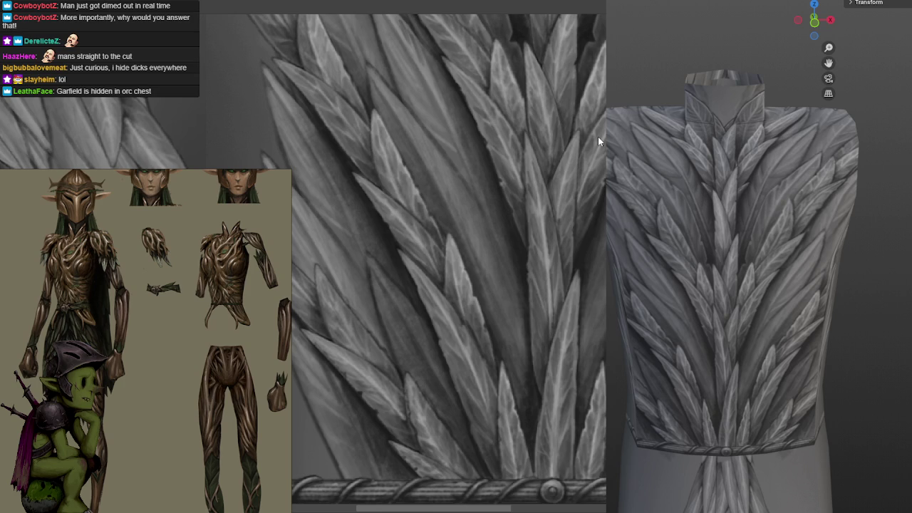
pyautogui.moveTo(540, 197); pyautogui.dragTo(568, 244)
pyautogui.scroll(-3, 568, 243)
pyautogui.scroll(-2, 563, 238)
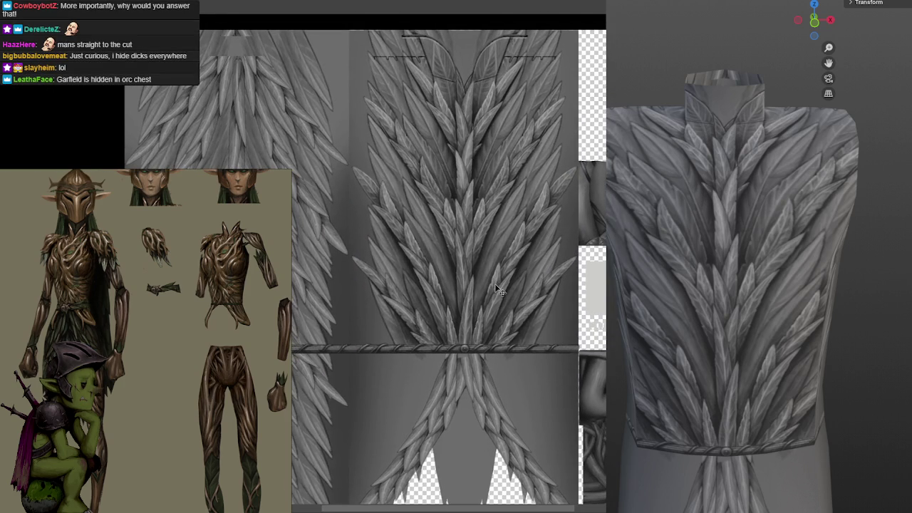
pyautogui.scroll(4, 499, 288)
pyautogui.scroll(-1, 525, 326)
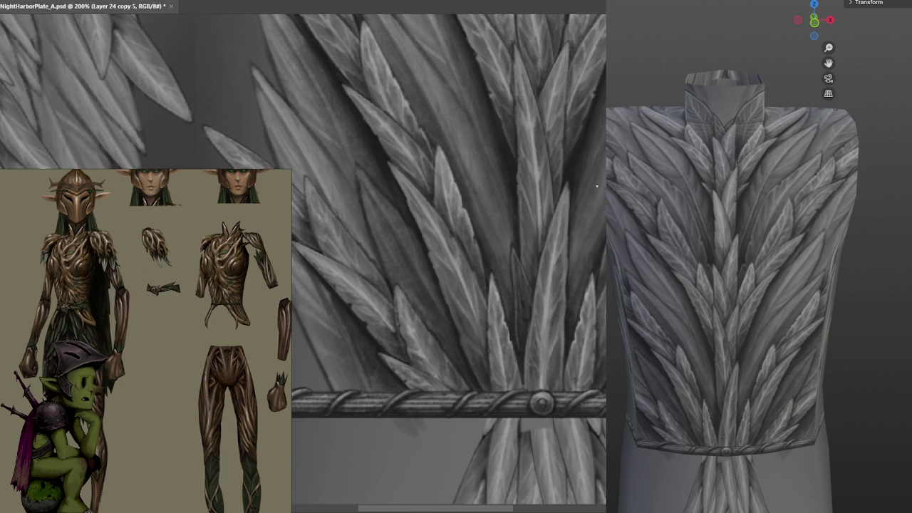
# Save NightHarborPlate_A.psd, add a brush dab, and sample several feather grays near the belt.
pyautogui.hotkey('ctrl', 's')
pyautogui.click(550, 268)
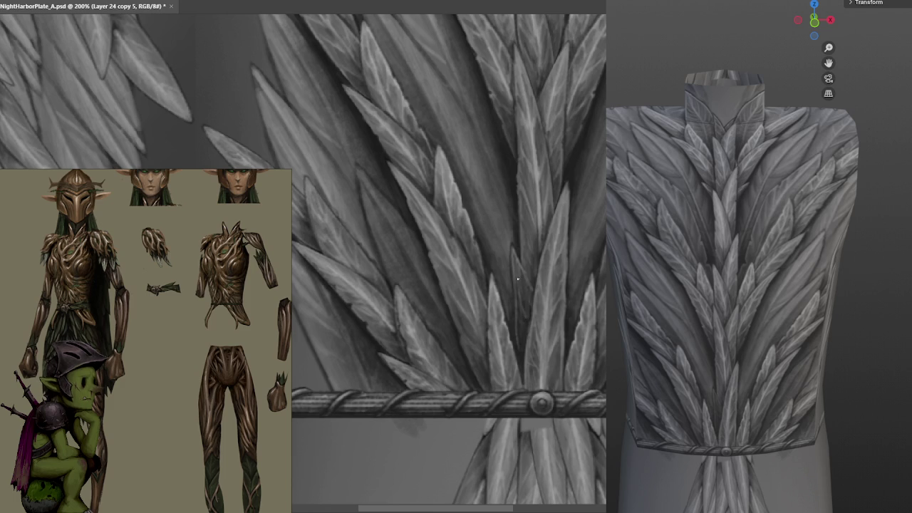
pyautogui.keyDown('alt'); pyautogui.click(521, 275); pyautogui.keyUp('alt')
pyautogui.keyDown('alt'); pyautogui.click(547, 284); pyautogui.keyUp('alt')
pyautogui.keyDown('alt'); pyautogui.click(524, 309); pyautogui.keyUp('alt')
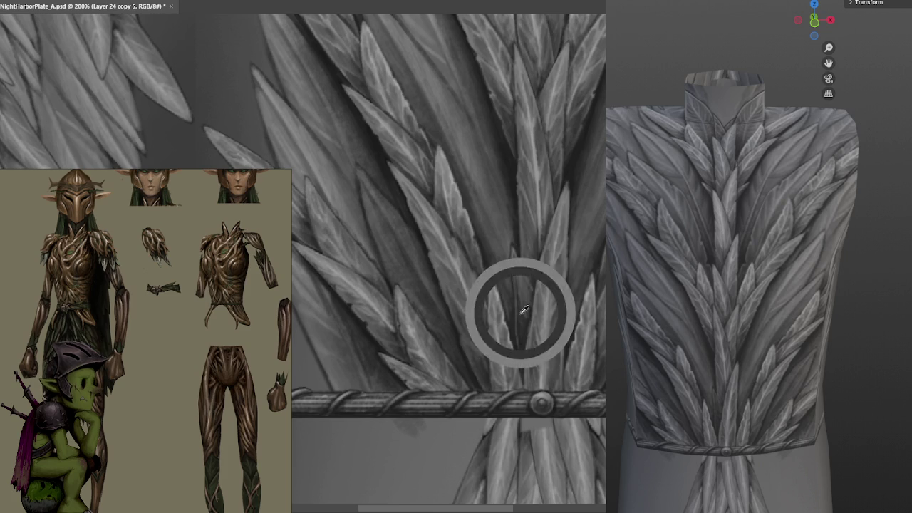
pyautogui.keyDown('alt'); pyautogui.click(516, 327); pyautogui.keyUp('alt')
pyautogui.keyDown('alt'); pyautogui.click(514, 161); pyautogui.keyUp('alt')
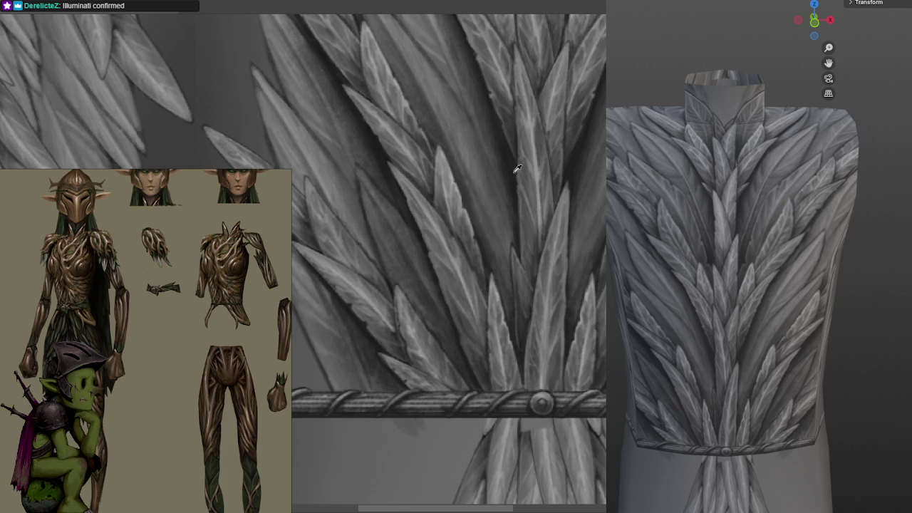
pyautogui.keyDown('alt'); pyautogui.click(511, 177); pyautogui.keyUp('alt')
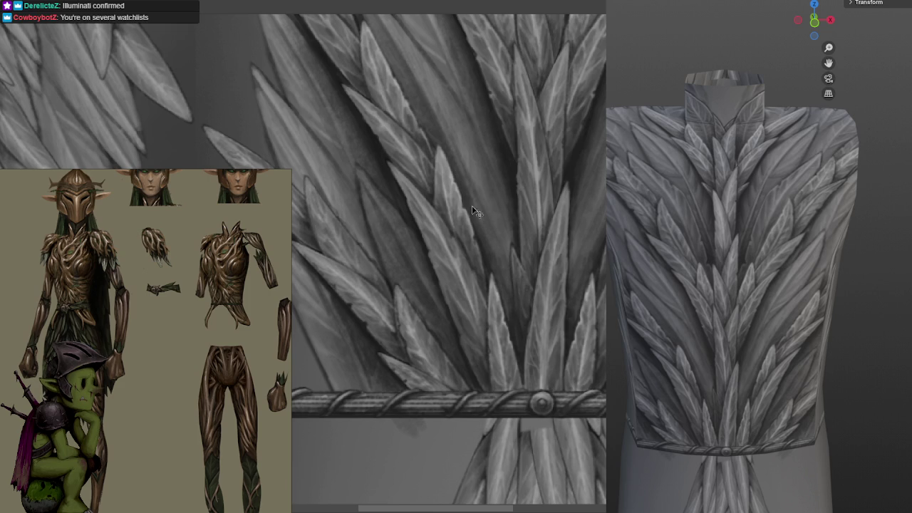
# Zoom in and out to inspect the painted feathers up close.
pyautogui.scroll(-3, 410, 164)
pyautogui.scroll(-3, 449, 256)
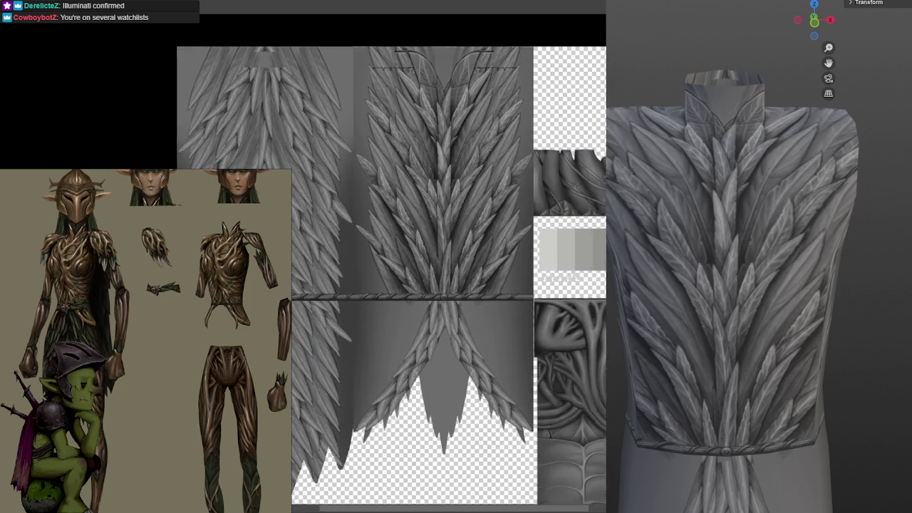
pyautogui.scroll(4, 449, 257)
pyautogui.scroll(3, 577, 233)
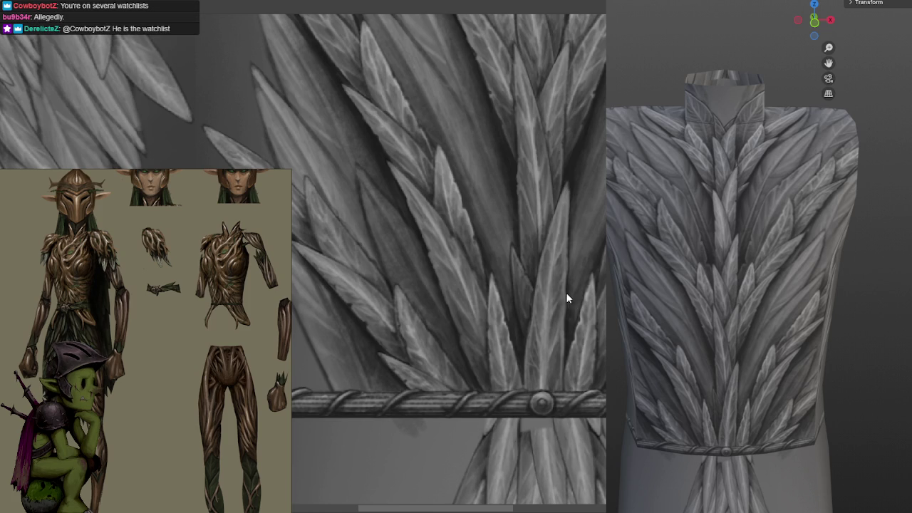
pyautogui.scroll(-3, 536, 246)
pyautogui.scroll(-1, 536, 246)
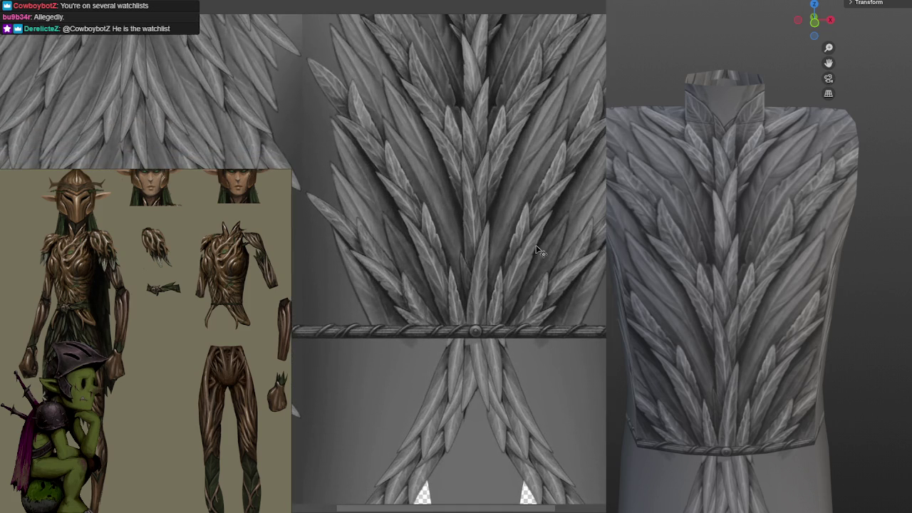
pyautogui.scroll(3, 536, 246)
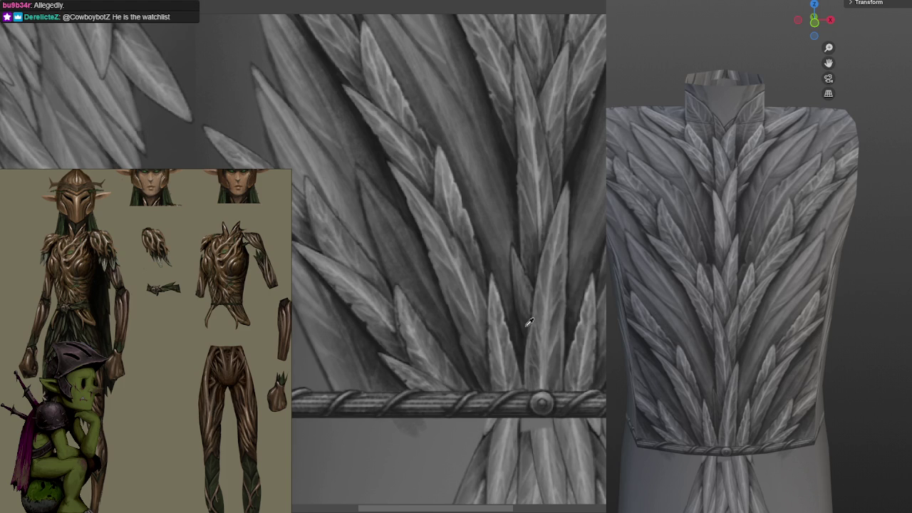
pyautogui.scroll(-2, 524, 258)
pyautogui.scroll(-1, 428, 235)
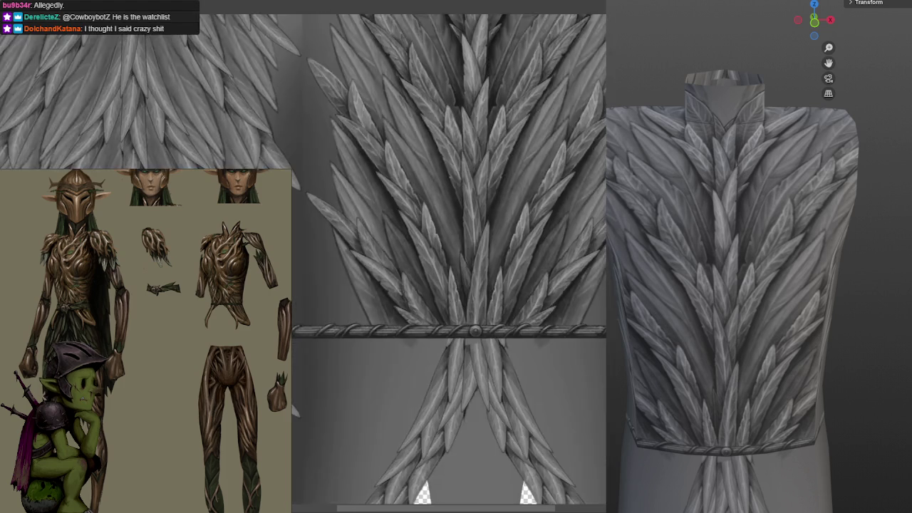
pyautogui.scroll(-2, 379, 215)
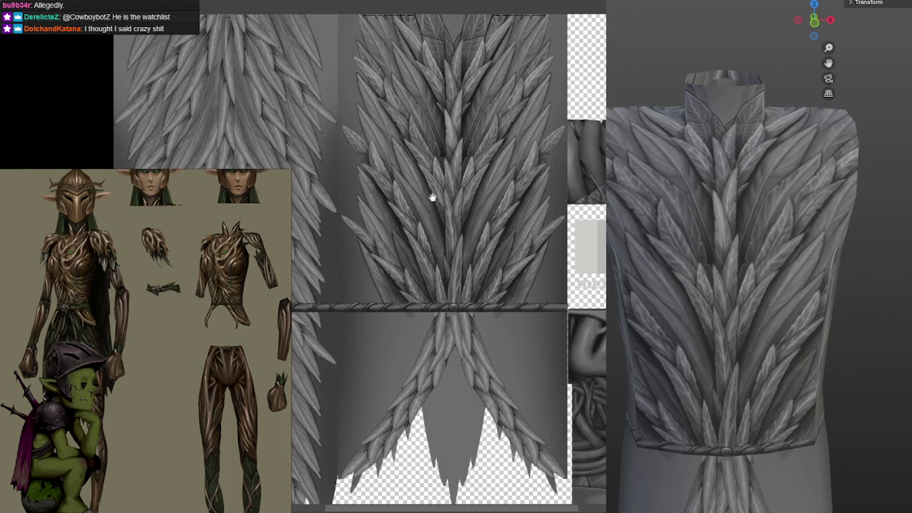
pyautogui.moveTo(442, 186); pyautogui.dragTo(470, 230)
pyautogui.scroll(-1, 469, 229)
pyautogui.scroll(-1, 469, 229)
pyautogui.scroll(1, 470, 230)
pyautogui.scroll(1, 514, 230)
pyautogui.scroll(1, 526, 275)
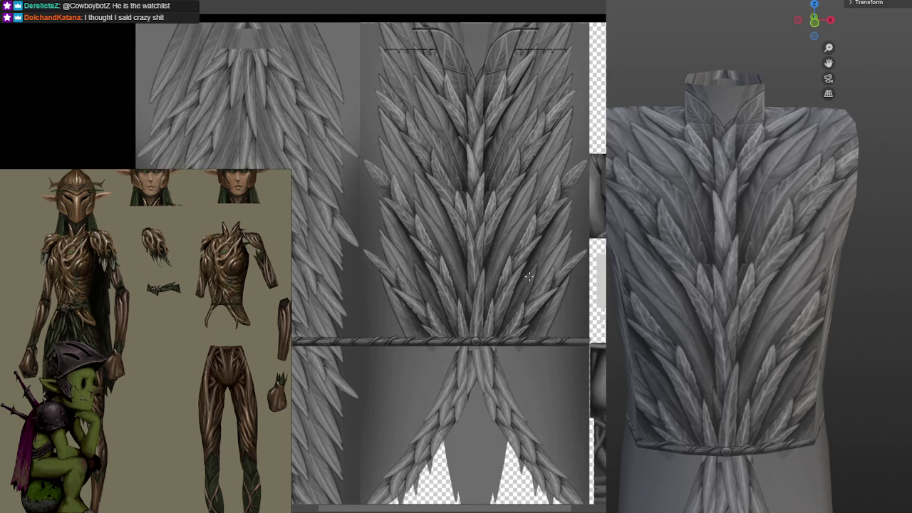
pyautogui.scroll(1, 529, 277)
pyautogui.scroll(2, 546, 204)
pyautogui.scroll(-1, 541, 207)
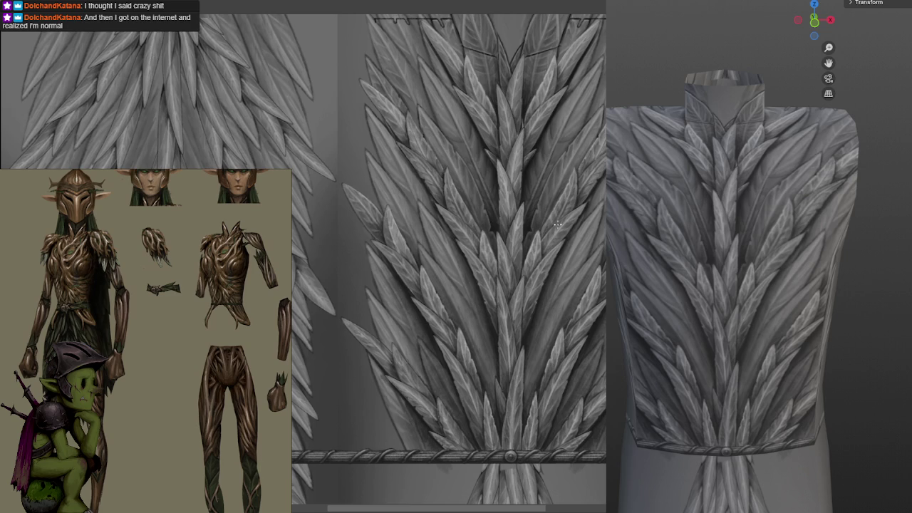
# Pan across the feathers and zoom out to show the whole texture sheet.
pyautogui.moveTo(537, 257); pyautogui.dragTo(528, 206)
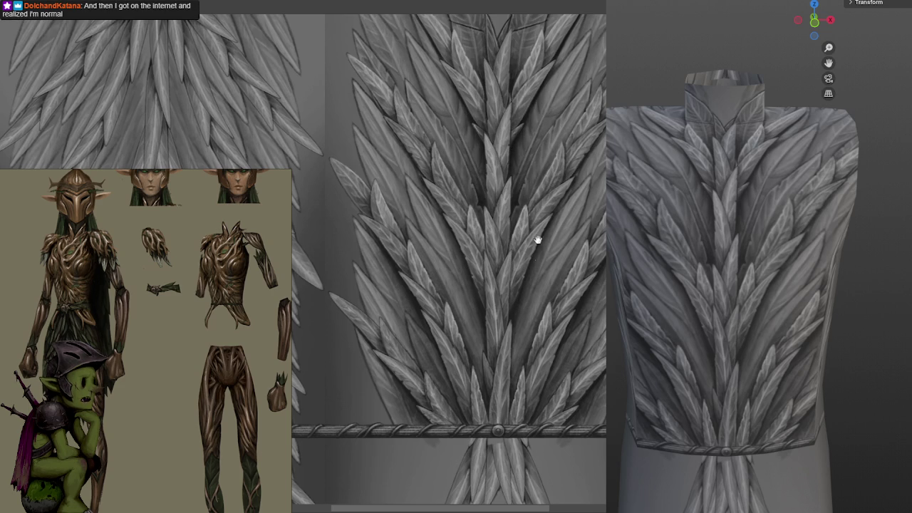
pyautogui.scroll(-1, 545, 239)
pyautogui.scroll(2, 546, 239)
pyautogui.scroll(2, 563, 220)
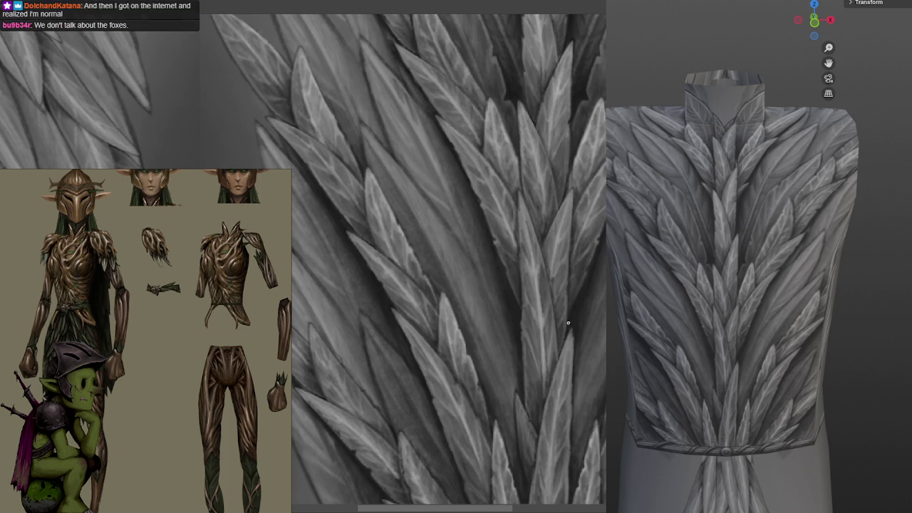
pyautogui.scroll(-5, 510, 236)
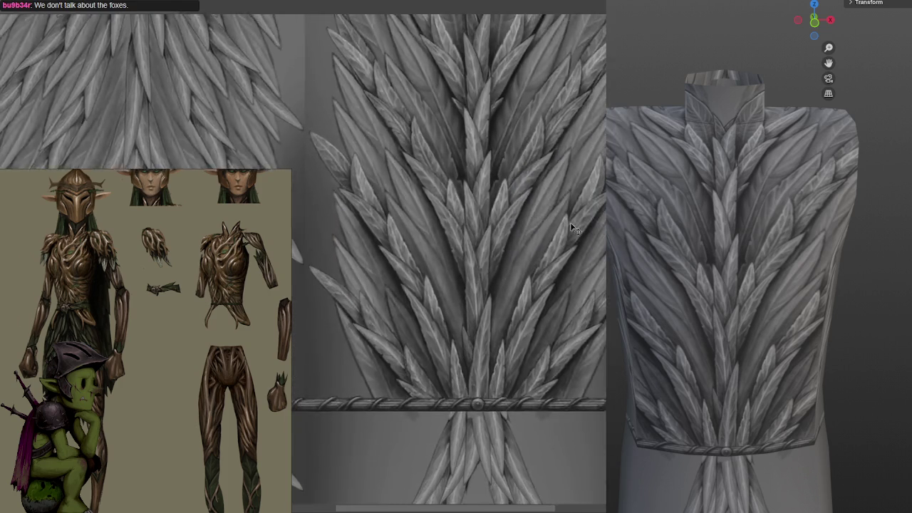
pyautogui.scroll(-3, 568, 220)
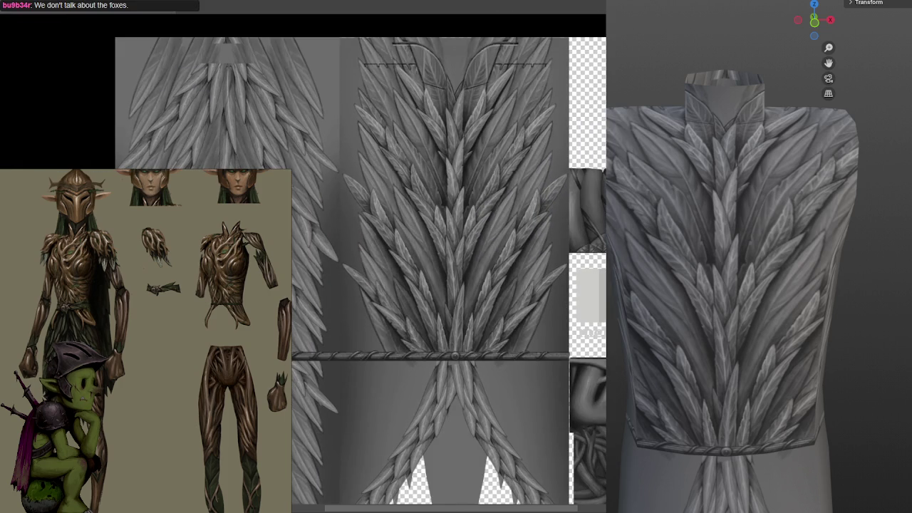
# Zoom out and orbit the vest to view the feather texture from the side.
pyautogui.scroll(-2, 727, 285)
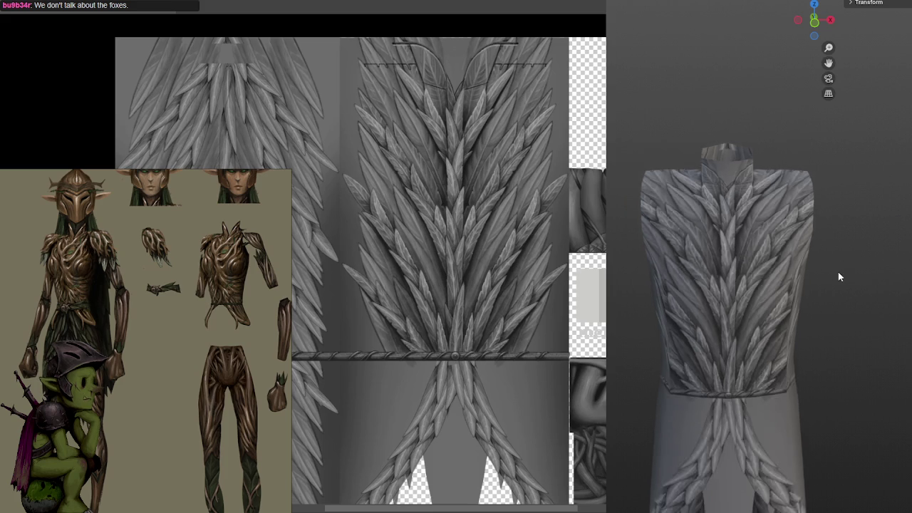
pyautogui.moveTo(798, 246)
pyautogui.mouseDown()
pyautogui.moveTo(772, 250)
pyautogui.moveTo(841, 235)
pyautogui.moveTo(875, 260)
pyautogui.moveTo(799, 259)
pyautogui.mouseUp()
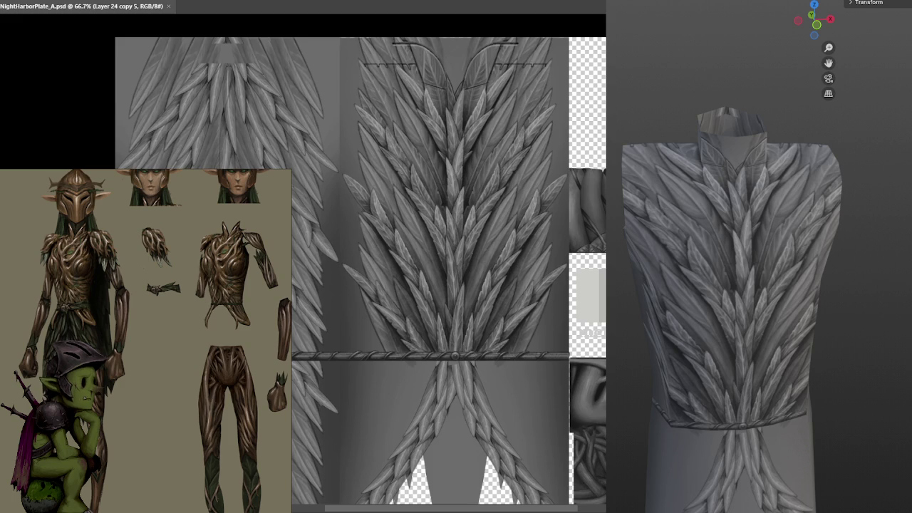
# View the texture at 100% and pan over to the central feather column.
pyautogui.hotkey('ctrl', '1')
pyautogui.moveTo(502, 234)
pyautogui.mouseDown()
pyautogui.moveTo(350, 240)
pyautogui.moveTo(554, 270)
pyautogui.mouseUp()
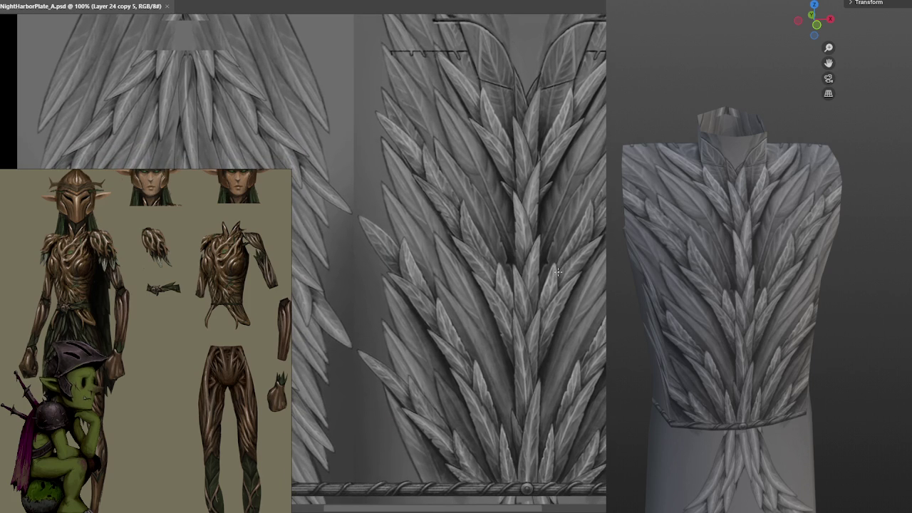
pyautogui.moveTo(472, 285); pyautogui.dragTo(500, 286)
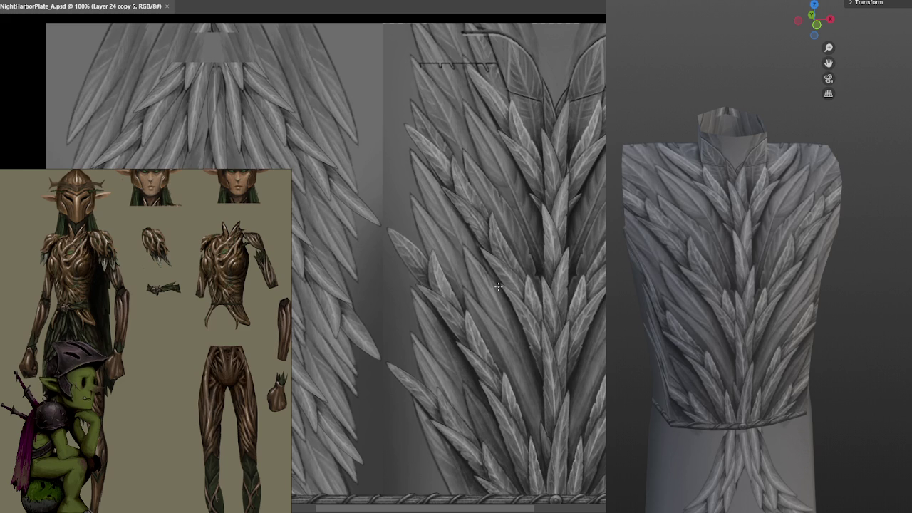
pyautogui.scroll(-2, 541, 264)
pyautogui.scroll(-1, 560, 249)
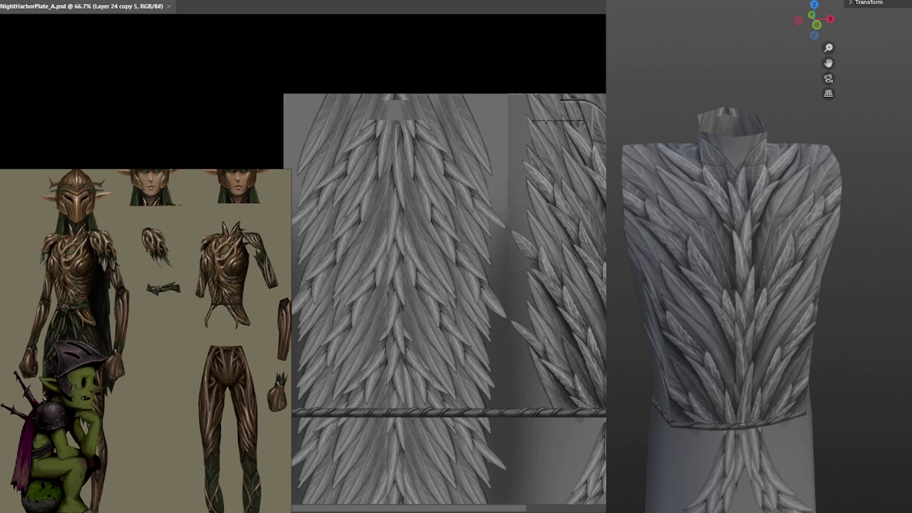
pyautogui.scroll(1, 593, 301)
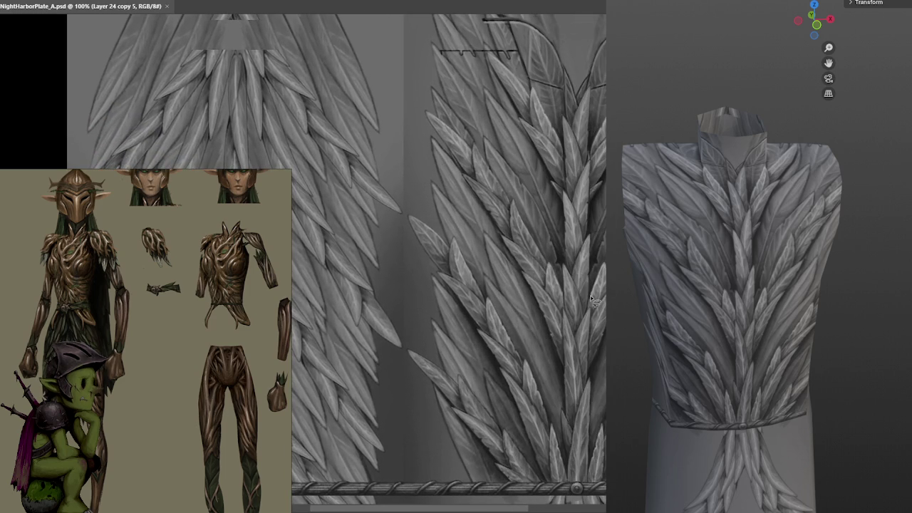
pyautogui.scroll(-1, 588, 271)
pyautogui.scroll(1, 582, 243)
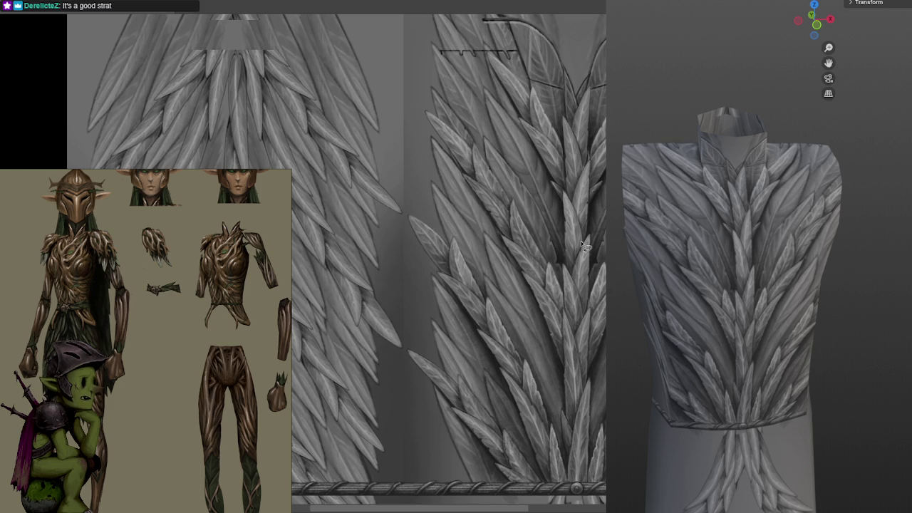
pyautogui.scroll(2, 573, 193)
# Zoom in on the feathers for a close look, then zoom back out.
pyautogui.scroll(3, 574, 192)
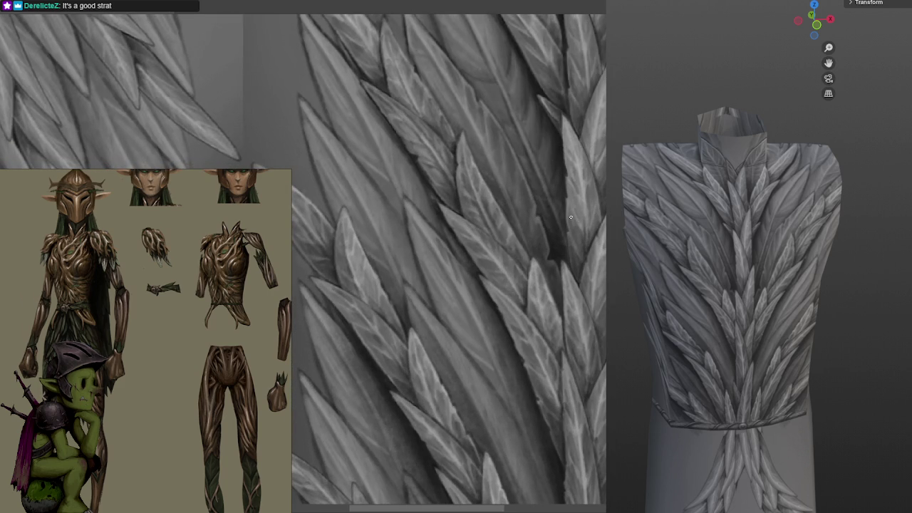
pyautogui.scroll(1, 568, 179)
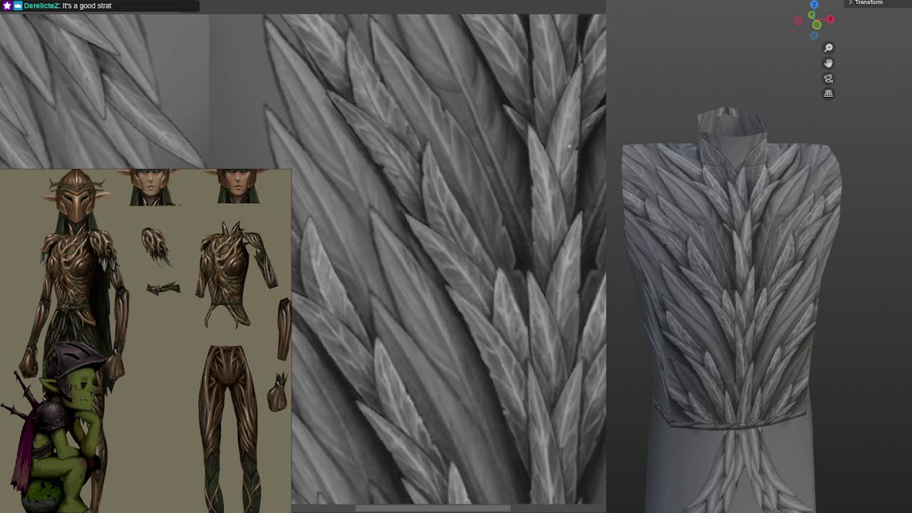
pyautogui.scroll(-5, 605, 112)
pyautogui.scroll(-2, 605, 112)
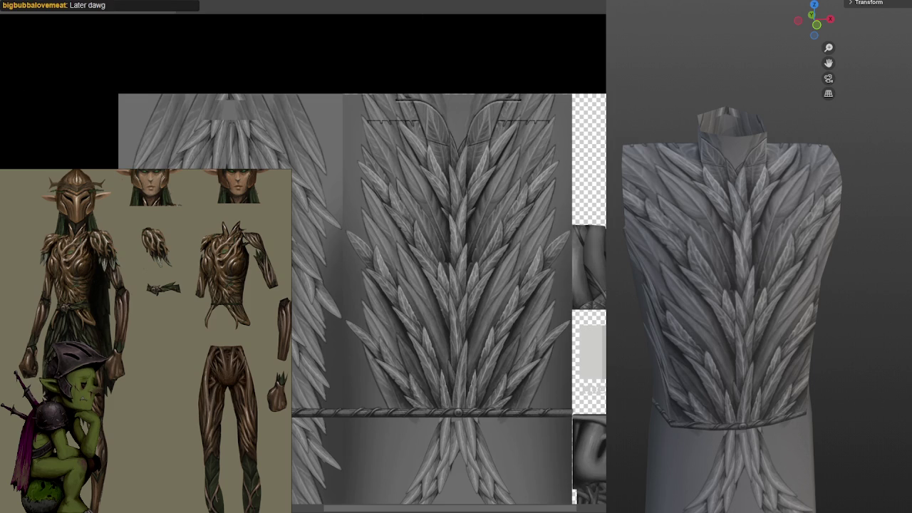
# Shrink the browser window aside and bring the feather texture window back in front.
pyautogui.hotkey('alt', 'F4')
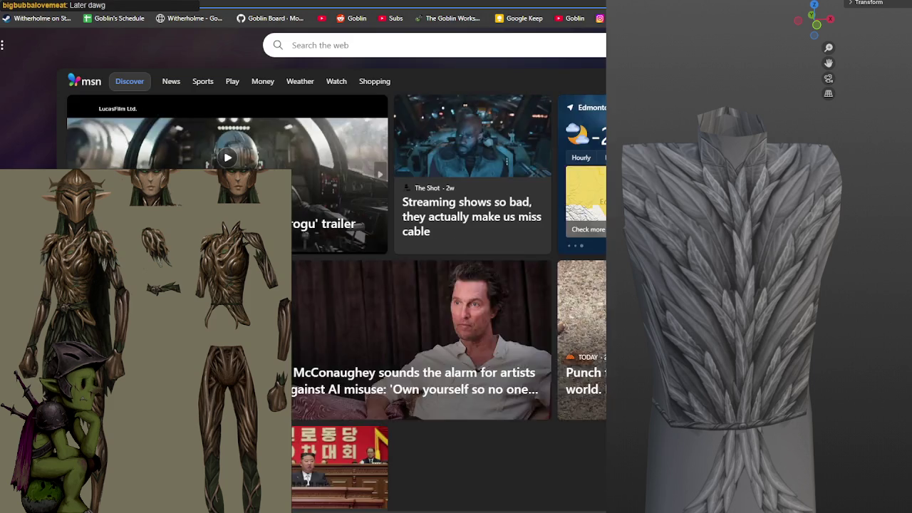
pyautogui.moveTo(356, 8); pyautogui.dragTo(356, 160)
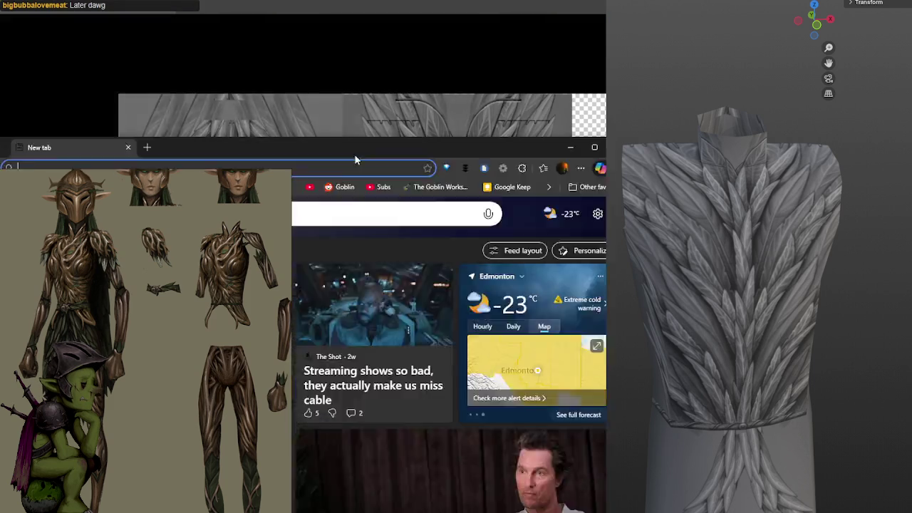
pyautogui.click(355, 122)
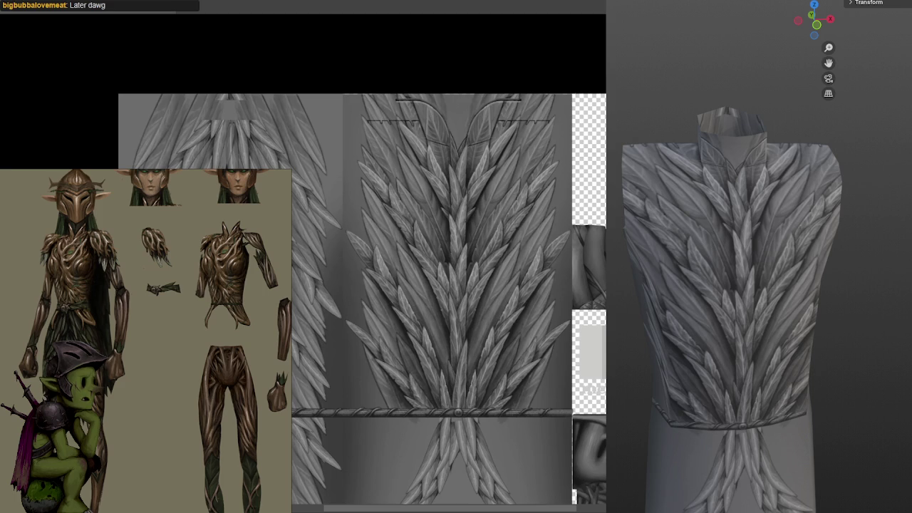